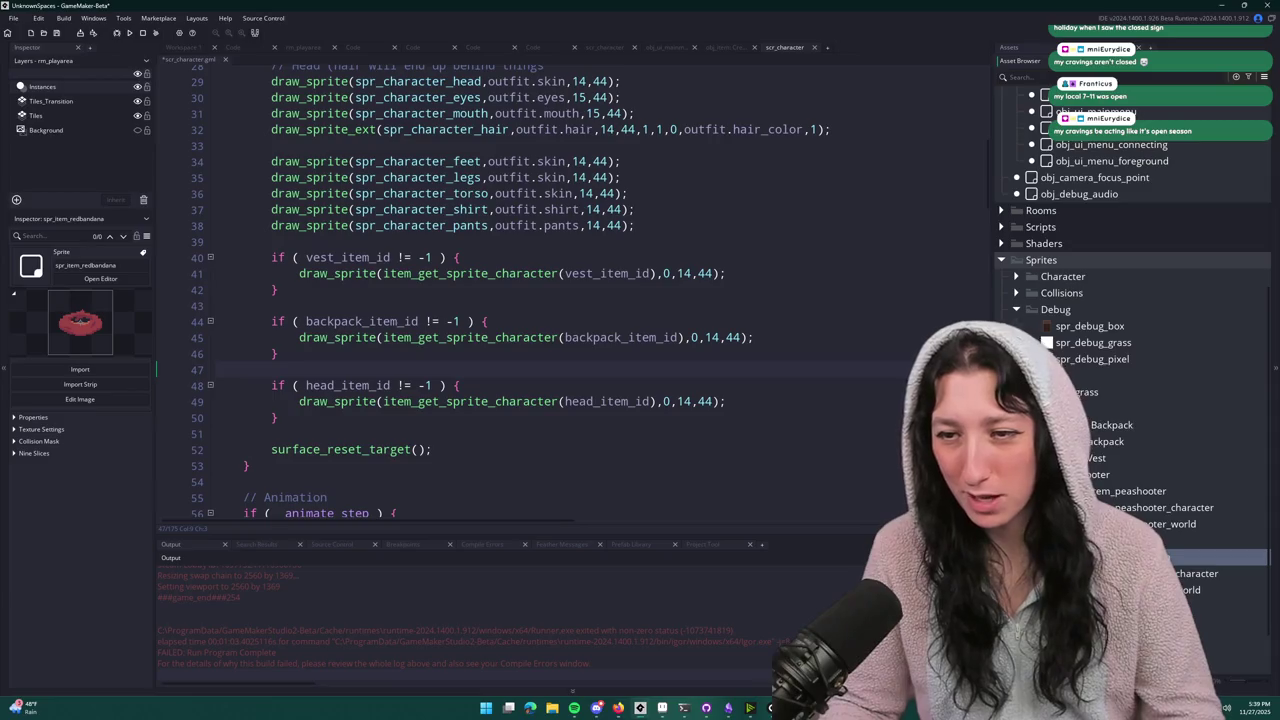
- Duplicate the red bandana sprites and group the three copies together in the asset list
{"action": "right_click", "coordinate": [1082, 409]}
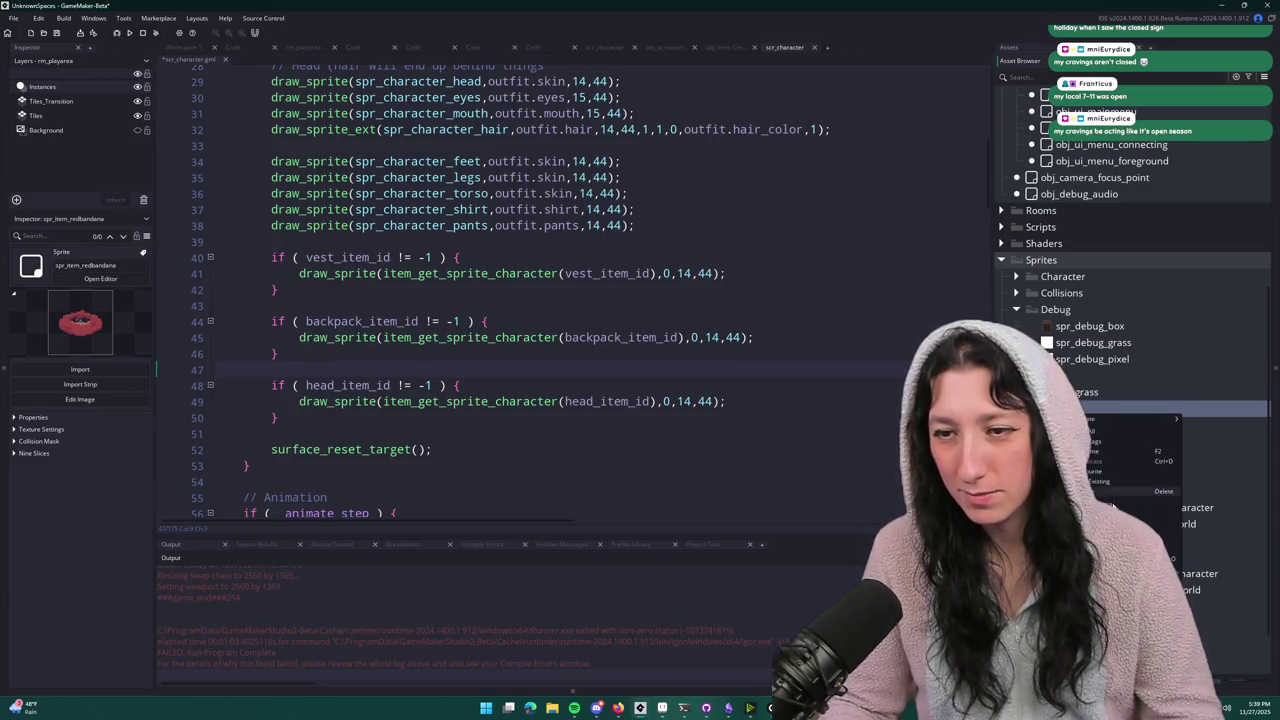
{"action": "left_click", "coordinate": [1110, 461]}
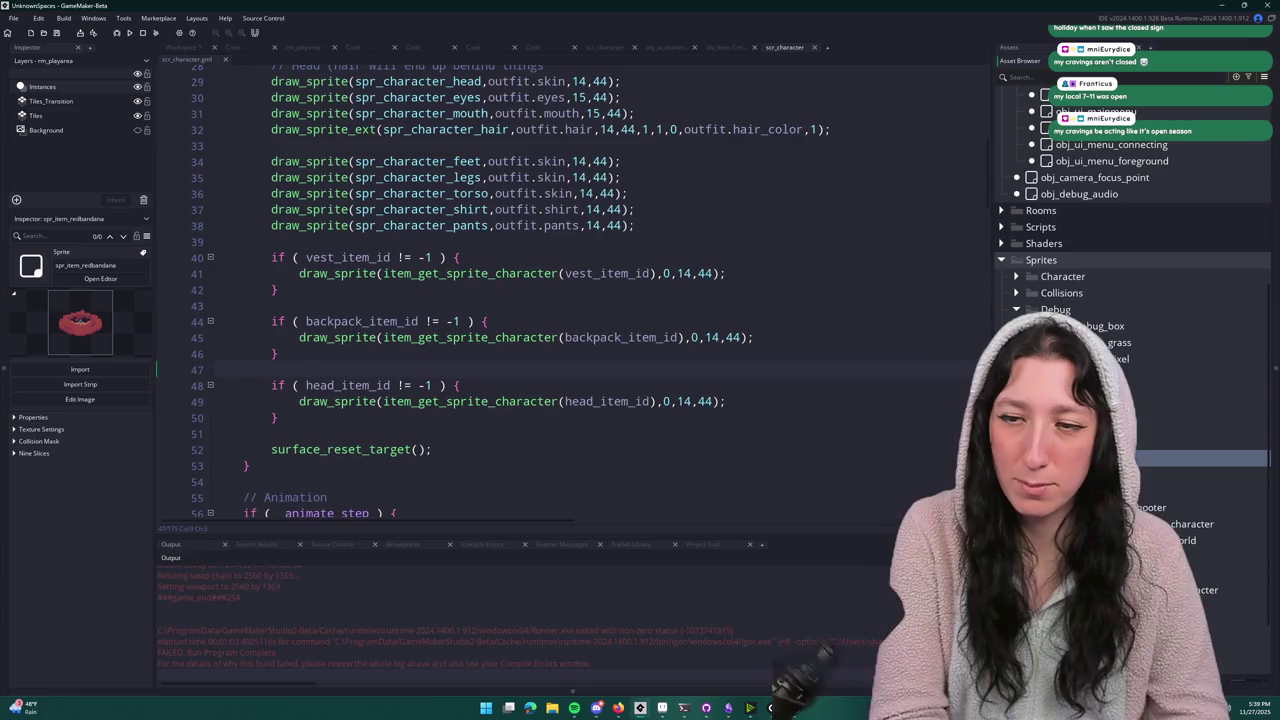
{"action": "left_click", "coordinate": [1200, 425]}
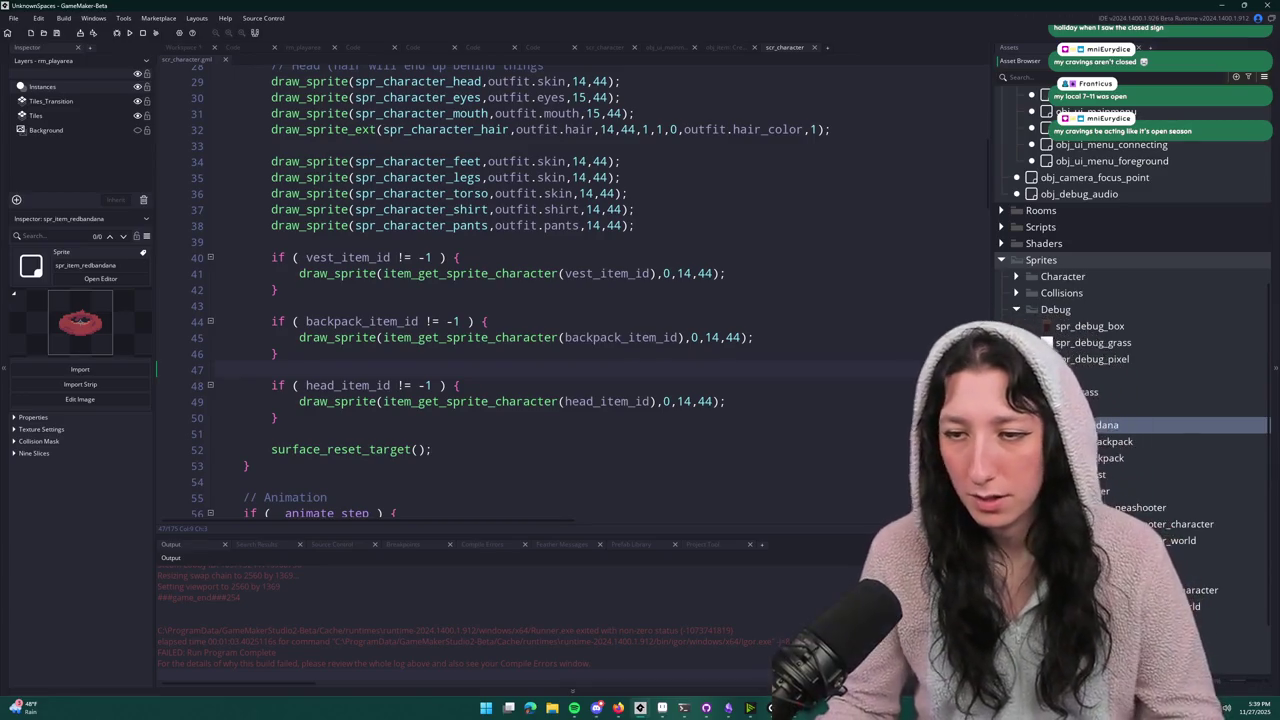
{"action": "left_click", "coordinate": [1200, 590]}
{"action": "left_click", "coordinate": [1200, 623], "text": "shift"}
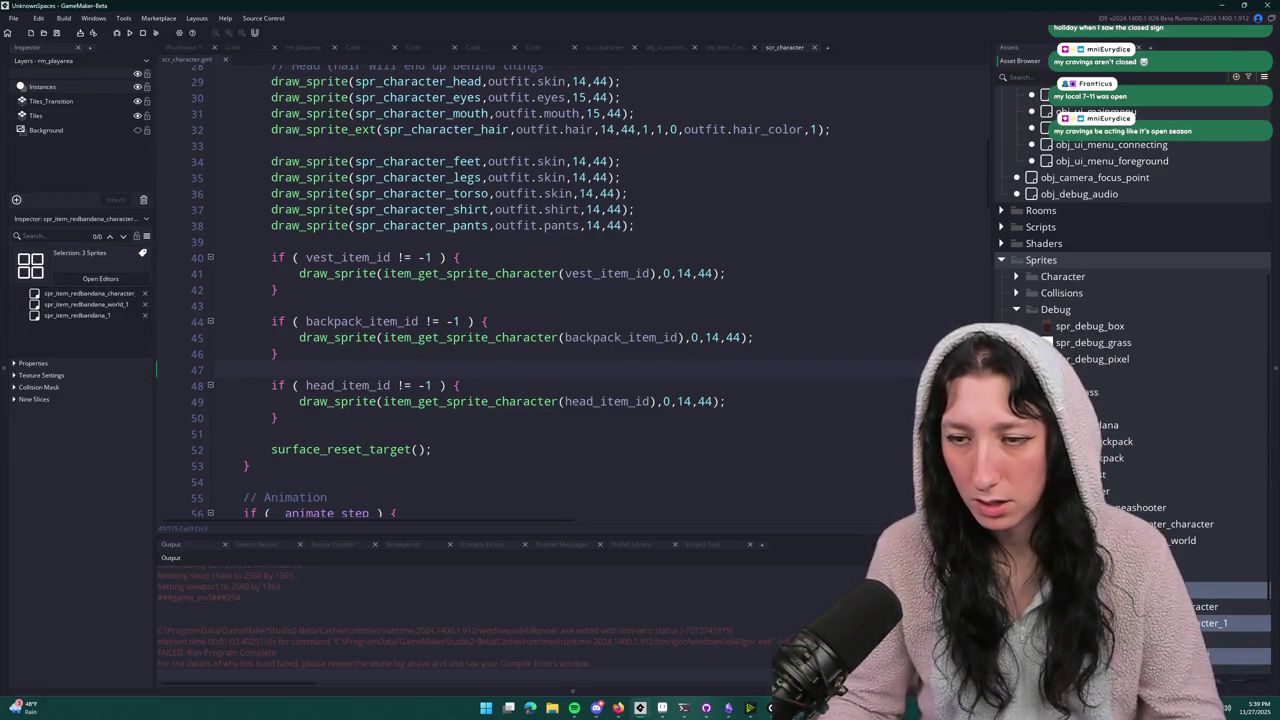
{"action": "mouse_move", "coordinate": [1200, 607]}
{"action": "left_mouse_down"}
{"action": "mouse_move", "coordinate": [1200, 458]}
{"action": "mouse_move", "coordinate": [1140, 425]}
{"action": "left_mouse_up"}
- Rename the copies by changing 'red' to 'blue' and dropping the trailing _1
{"action": "left_click", "coordinate": [1131, 441]}
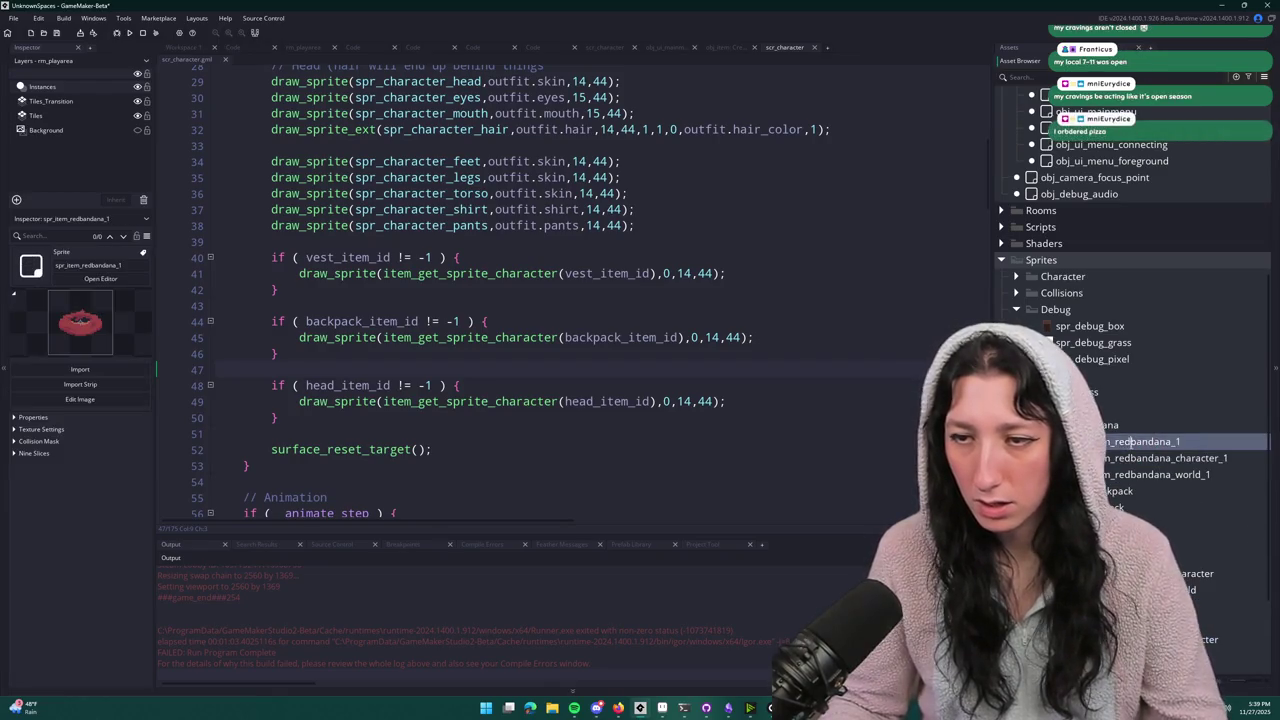
{"action": "type", "text": "blue"}
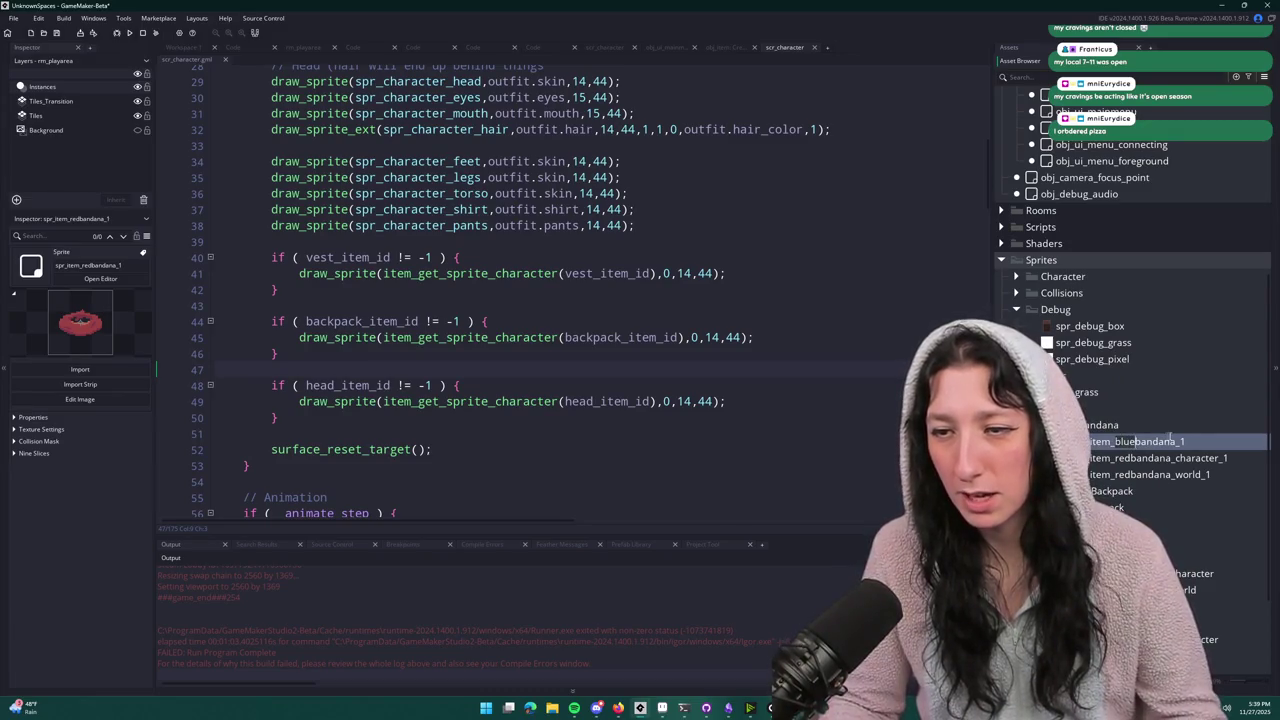
{"action": "left_click", "coordinate": [1113, 458]}
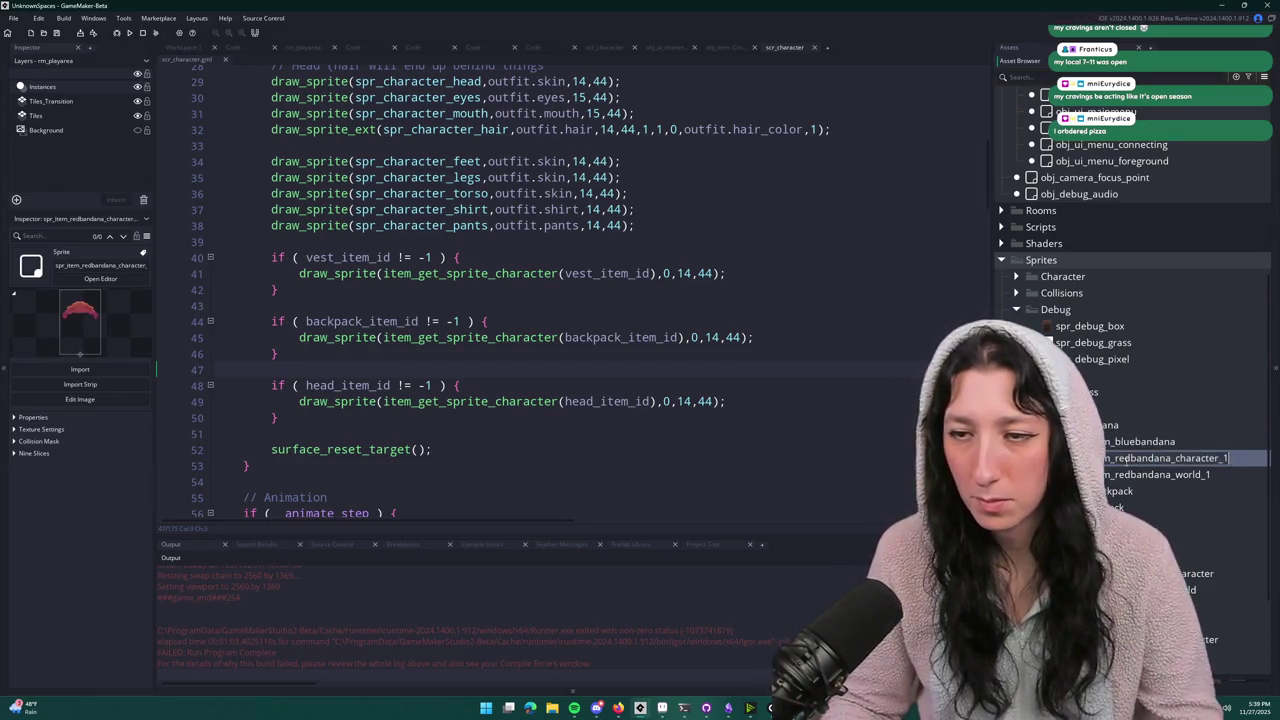
{"action": "key", "text": "Delete"}
{"action": "key", "text": "Delete"}
{"action": "key", "text": "Delete"}
{"action": "type", "text": "blue"}
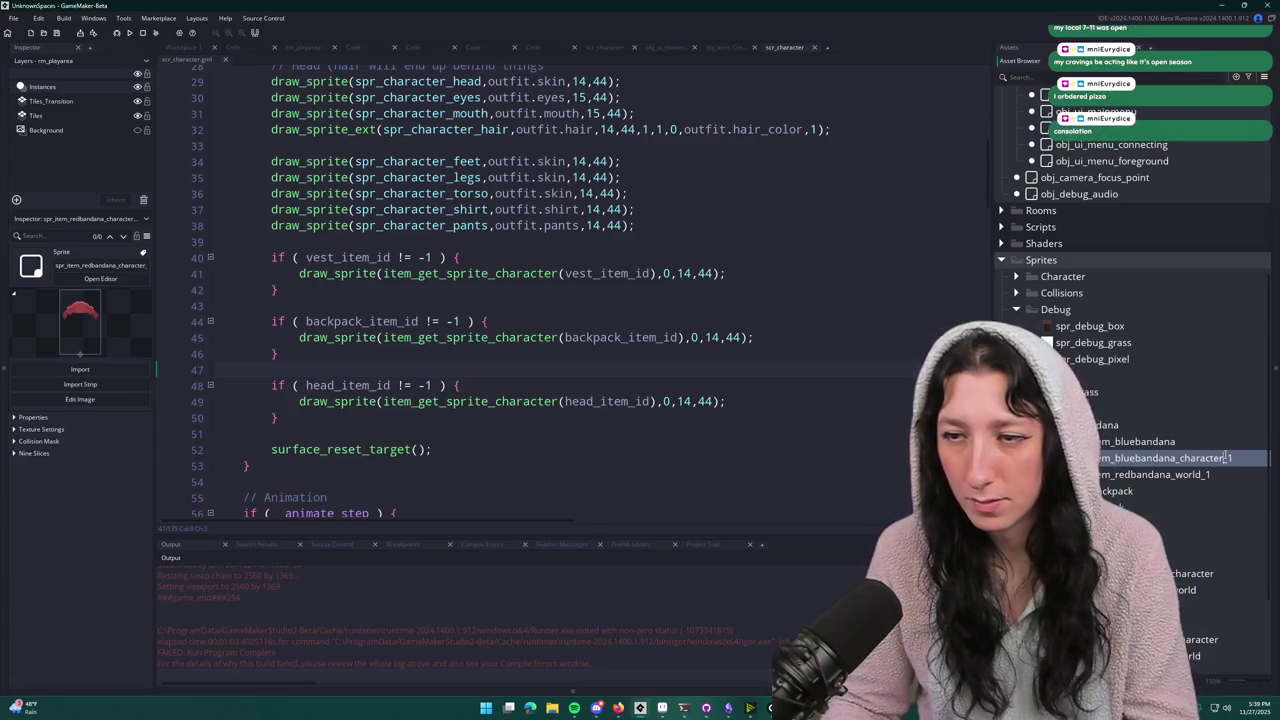
{"action": "left_click", "coordinate": [1186, 476]}
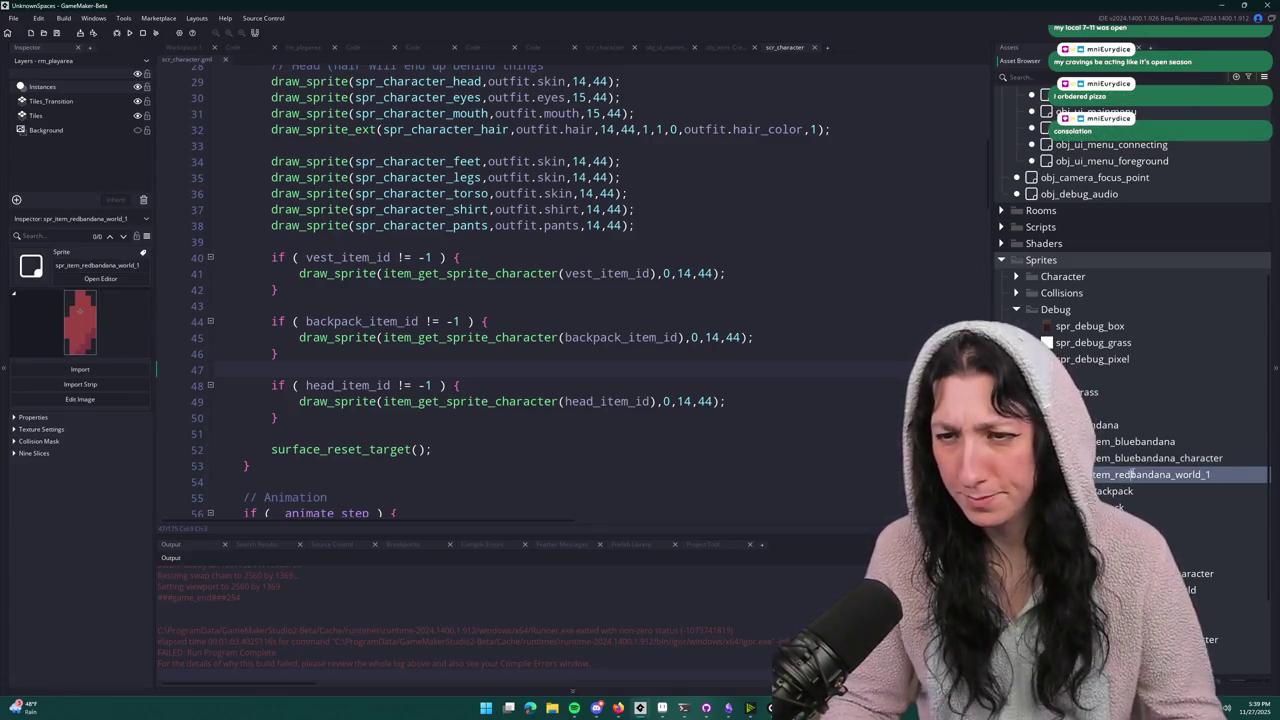
{"action": "key", "text": "Delete"}
{"action": "key", "text": "Delete"}
{"action": "key", "text": "Delete"}
{"action": "type", "text": "blue"}
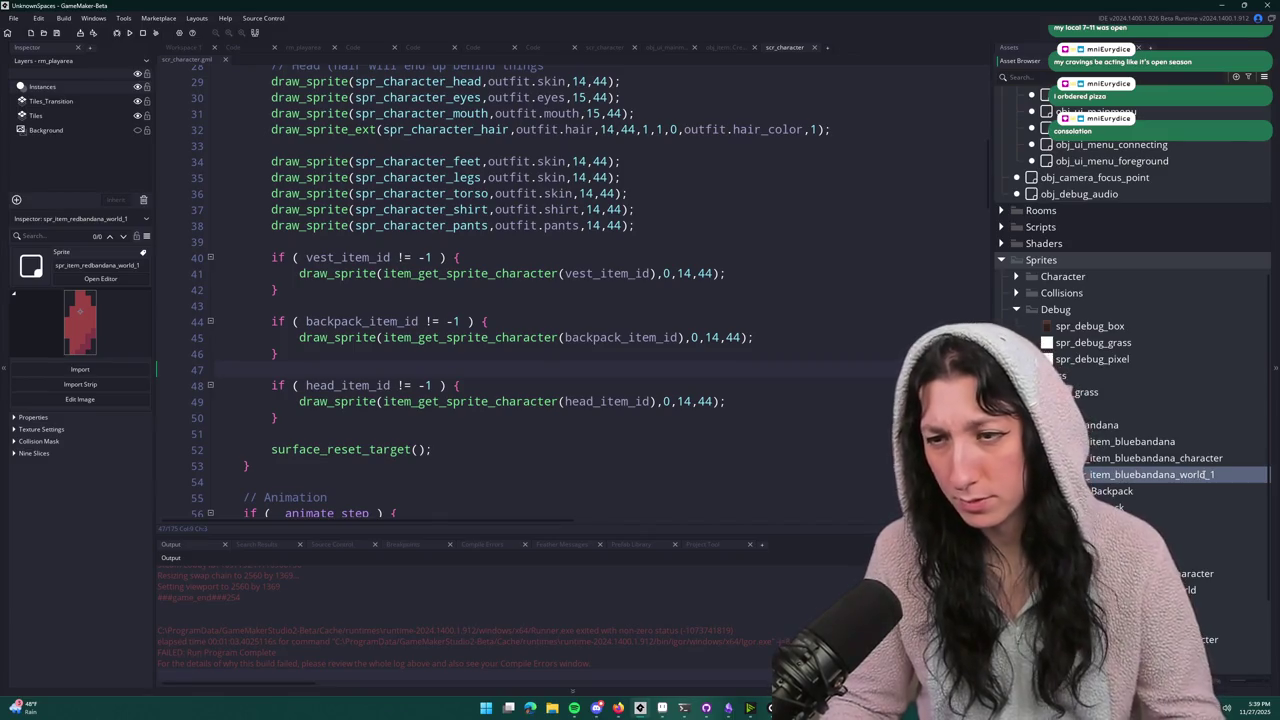
{"action": "key", "text": "BackSpace"}
{"action": "key", "text": "BackSpace"}
{"action": "key", "text": "Return"}
{"action": "double_click", "coordinate": [1180, 441]}
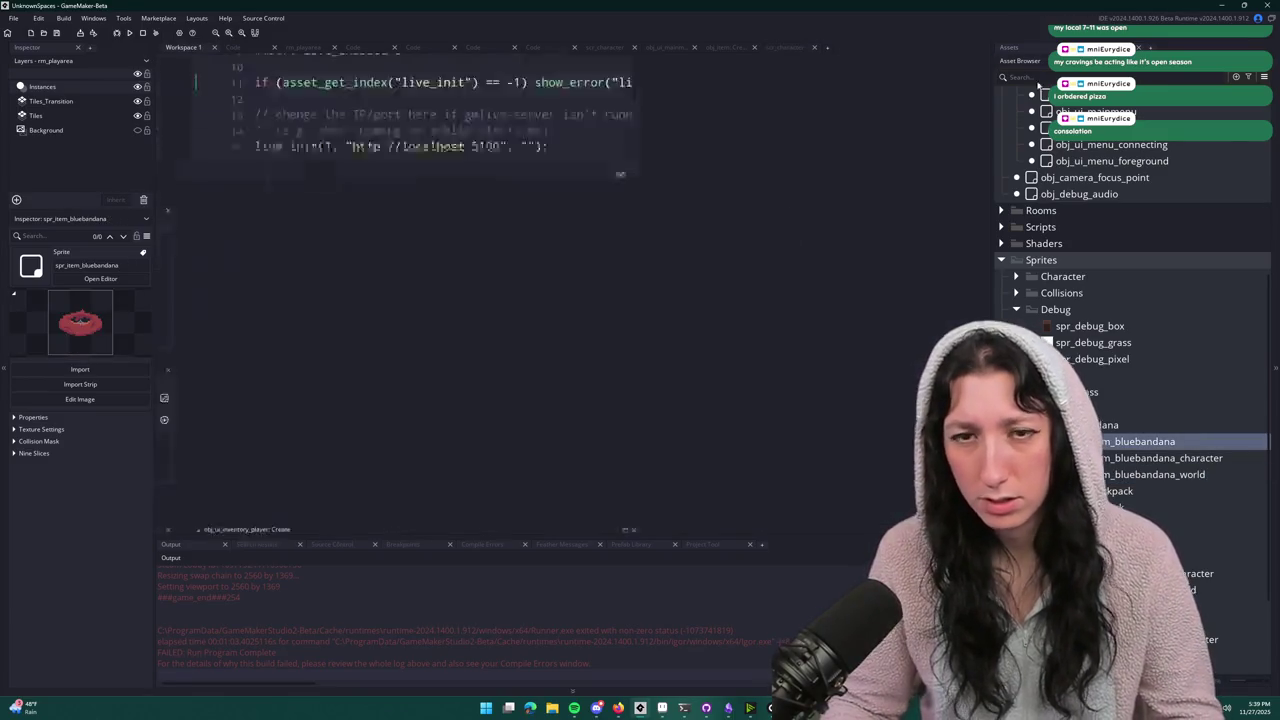
- Import BlueBandana.png and BlueBandanaCharacter.png into the base and character blue bandana sprites
{"action": "left_click", "coordinate": [262, 215]}
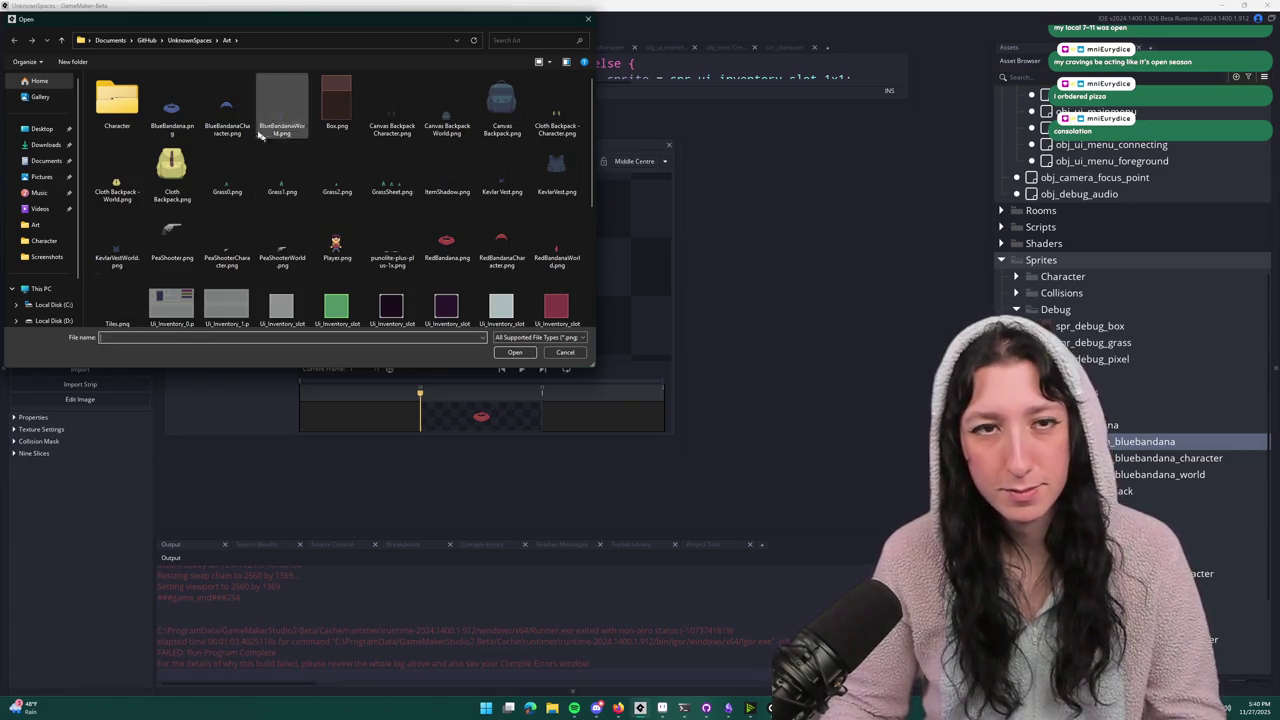
{"action": "double_click", "coordinate": [172, 100]}
{"action": "left_click", "coordinate": [679, 370]}
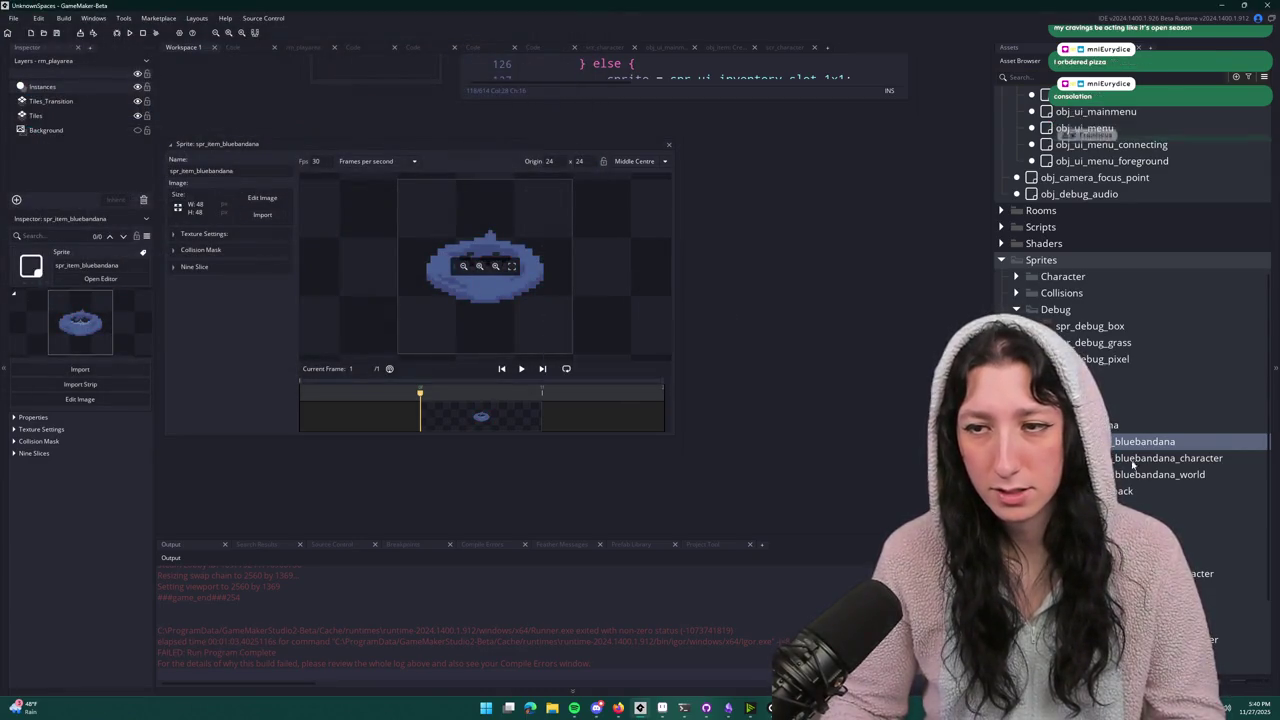
{"action": "double_click", "coordinate": [1168, 457]}
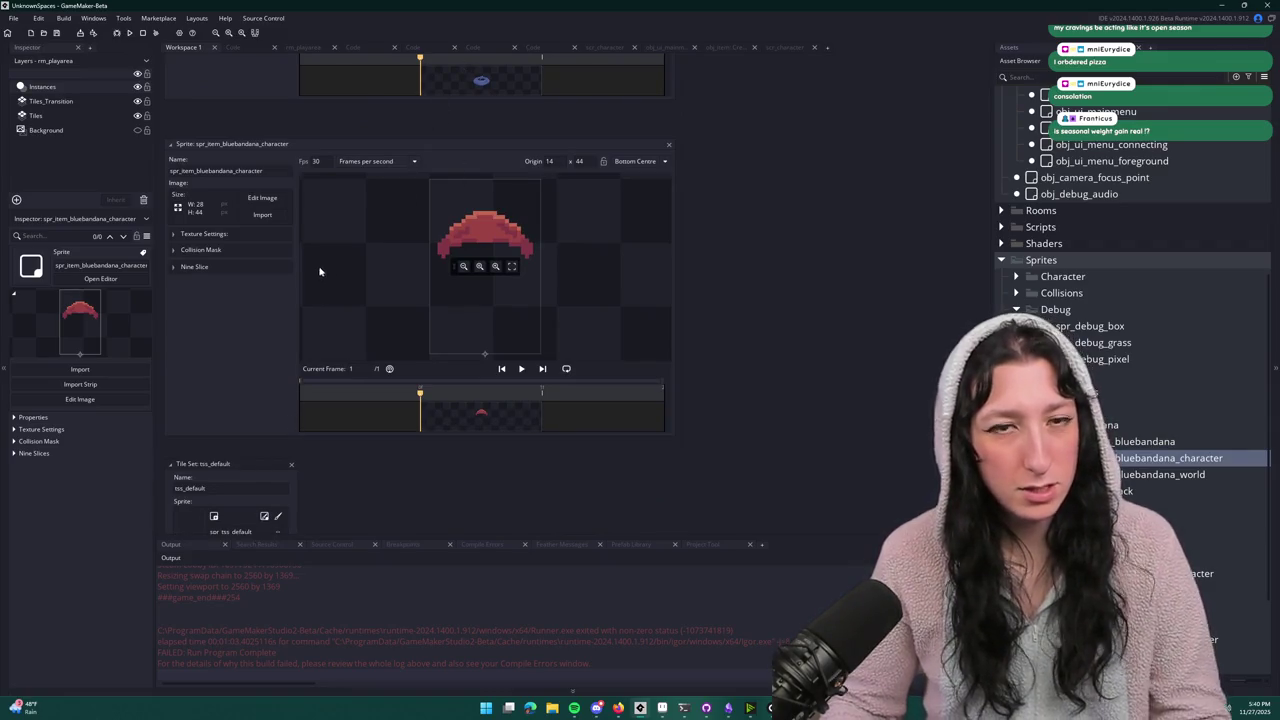
{"action": "left_click", "coordinate": [271, 214]}
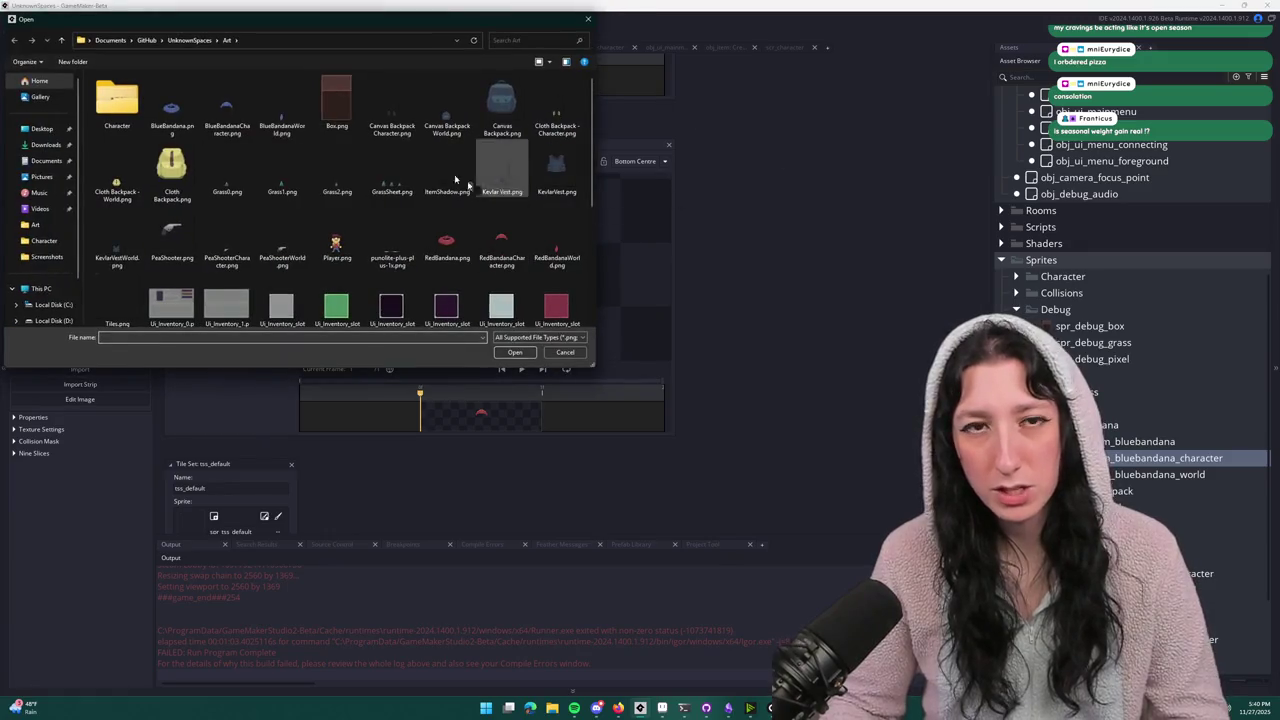
{"action": "double_click", "coordinate": [245, 114]}
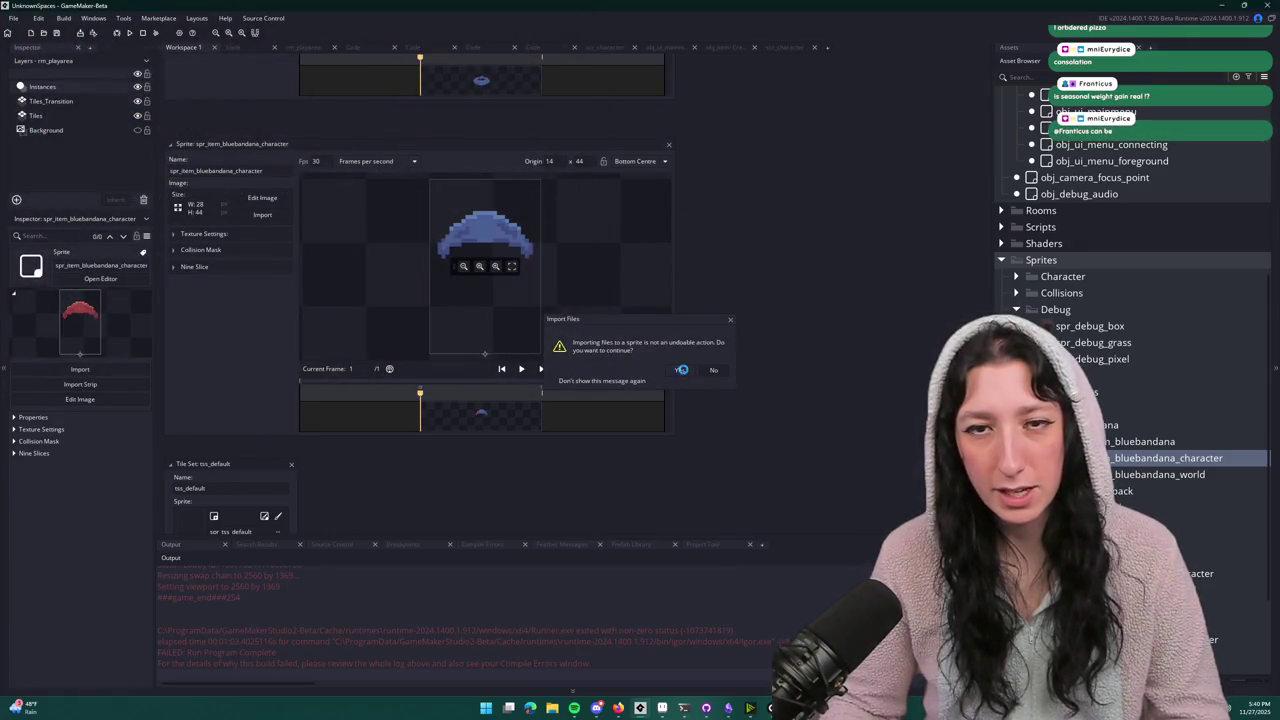
{"action": "left_click", "coordinate": [680, 366]}
- Import BlueBandanaWorld.png into spr_item_bluebandana_world
{"action": "double_click", "coordinate": [1160, 474]}
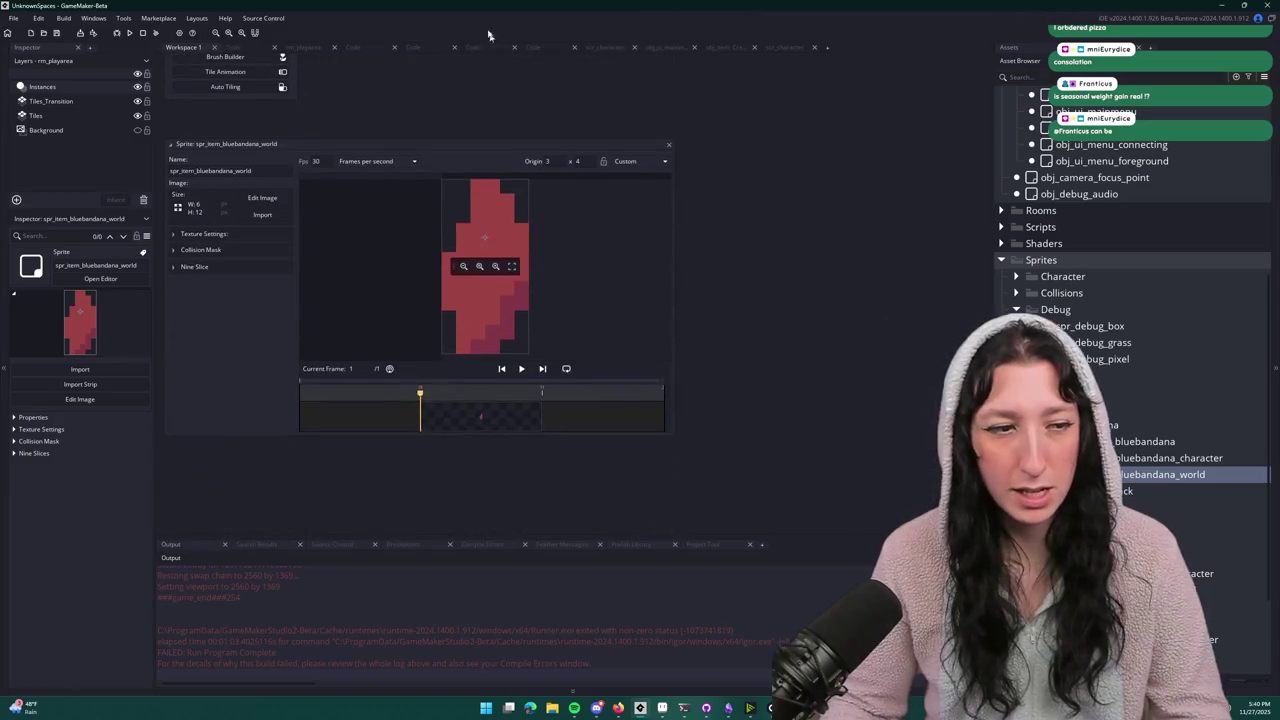
{"action": "left_click", "coordinate": [263, 215]}
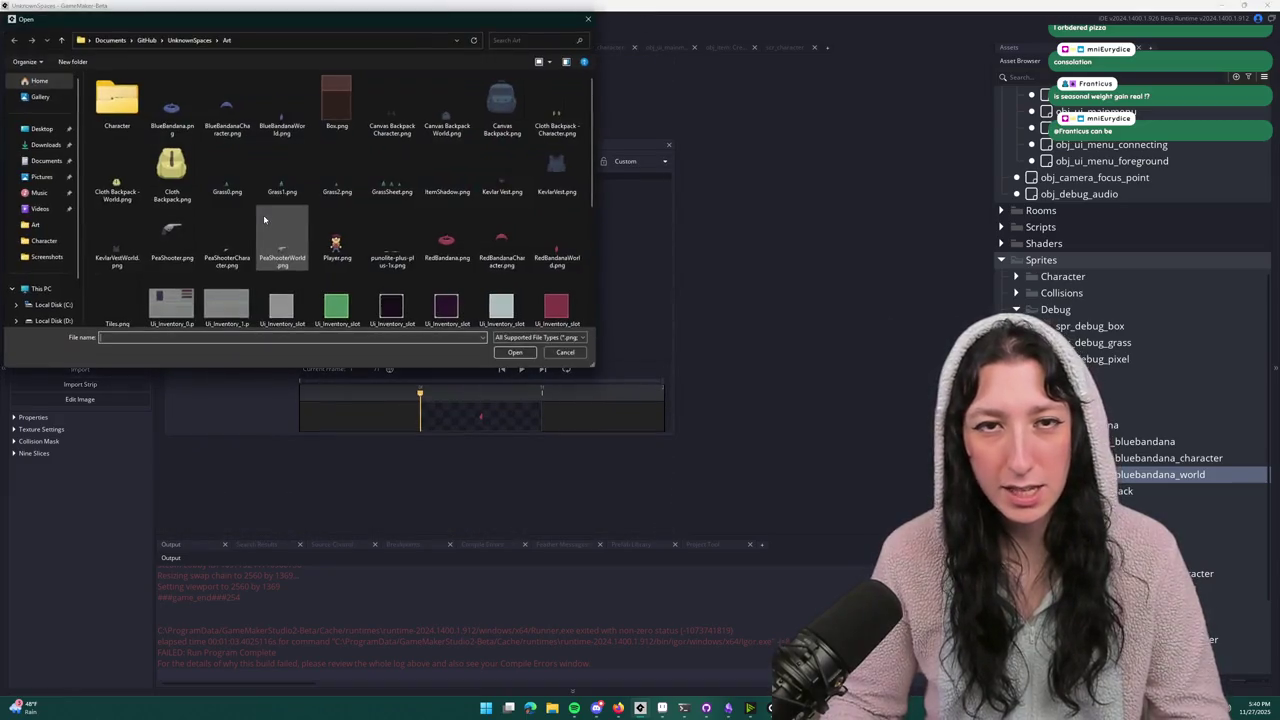
{"action": "double_click", "coordinate": [284, 106]}
{"action": "left_click", "coordinate": [682, 371]}
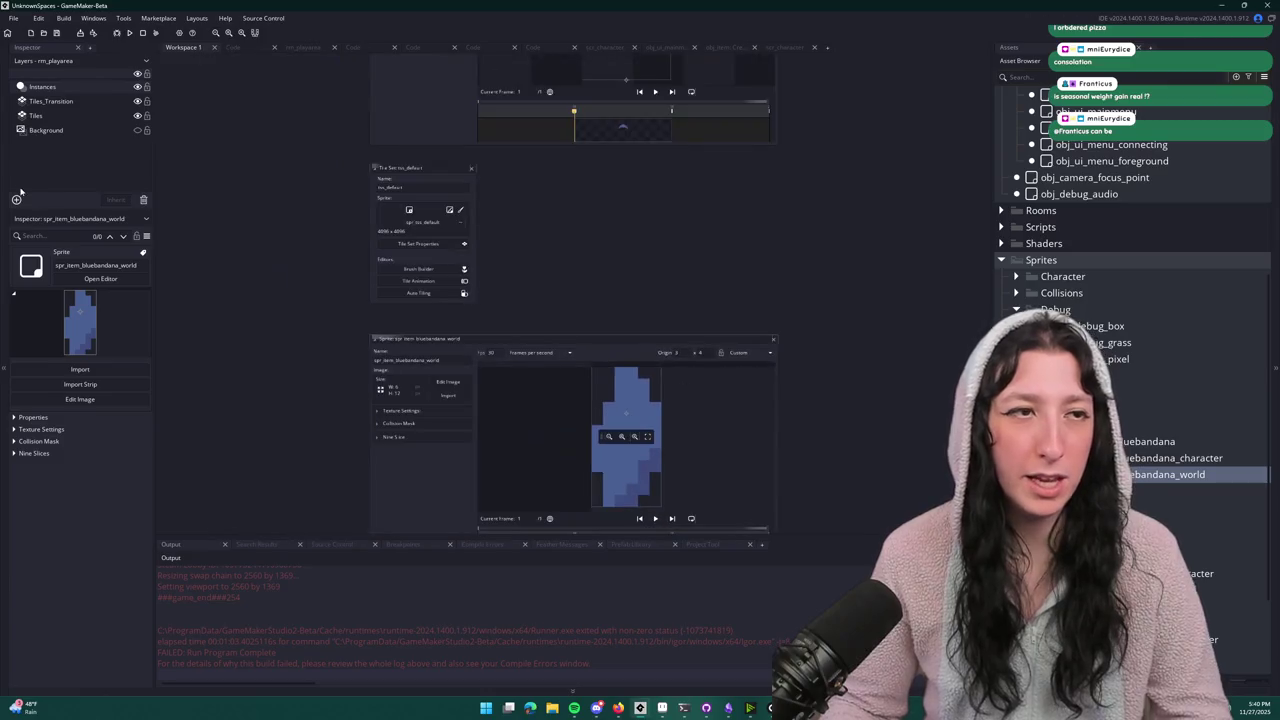
{"action": "scroll", "coordinate": [757, 423], "scroll_direction": "up", "scroll_amount": 2}
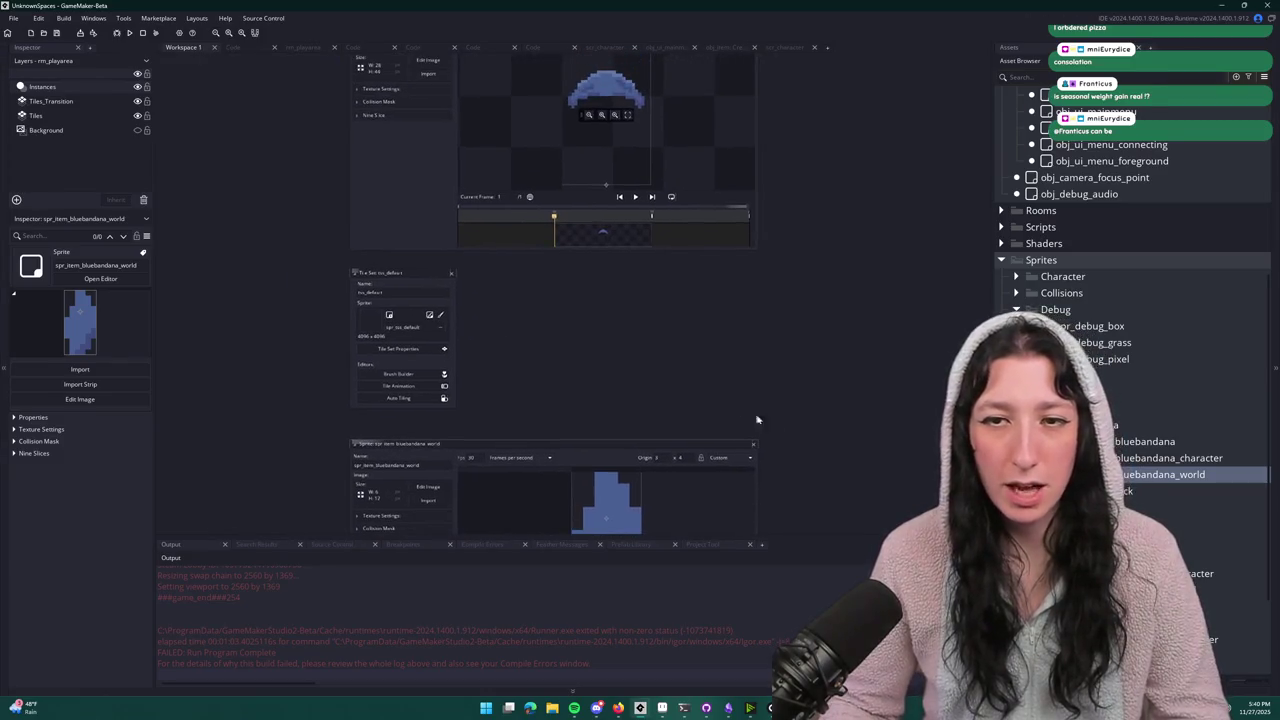
{"action": "scroll", "coordinate": [457, 283], "scroll_direction": "up", "scroll_amount": 3, "text": "ctrl"}
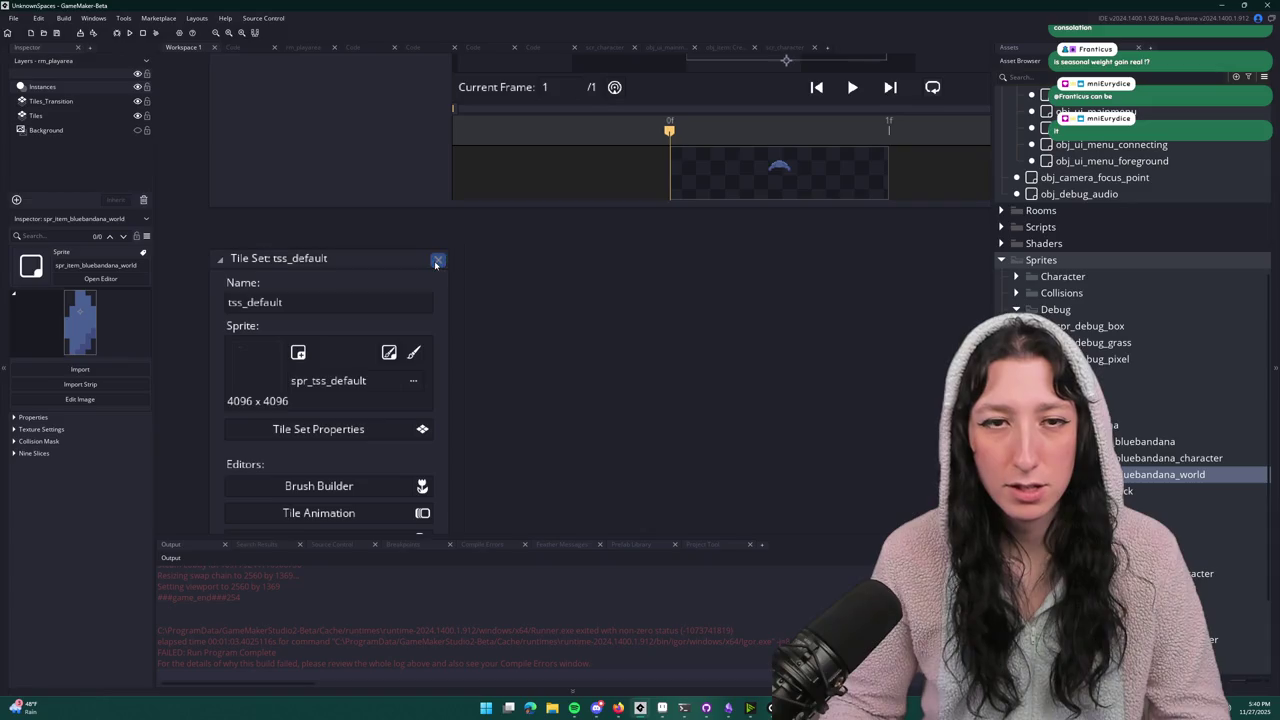
- Close the tile set editor and extra workspace, then open the scr_items script
{"action": "left_click", "coordinate": [437, 259]}
{"action": "scroll", "coordinate": [557, 374], "scroll_direction": "up", "scroll_amount": 1}
{"action": "scroll", "coordinate": [557, 374], "scroll_direction": "down", "scroll_amount": 3, "text": "ctrl"}
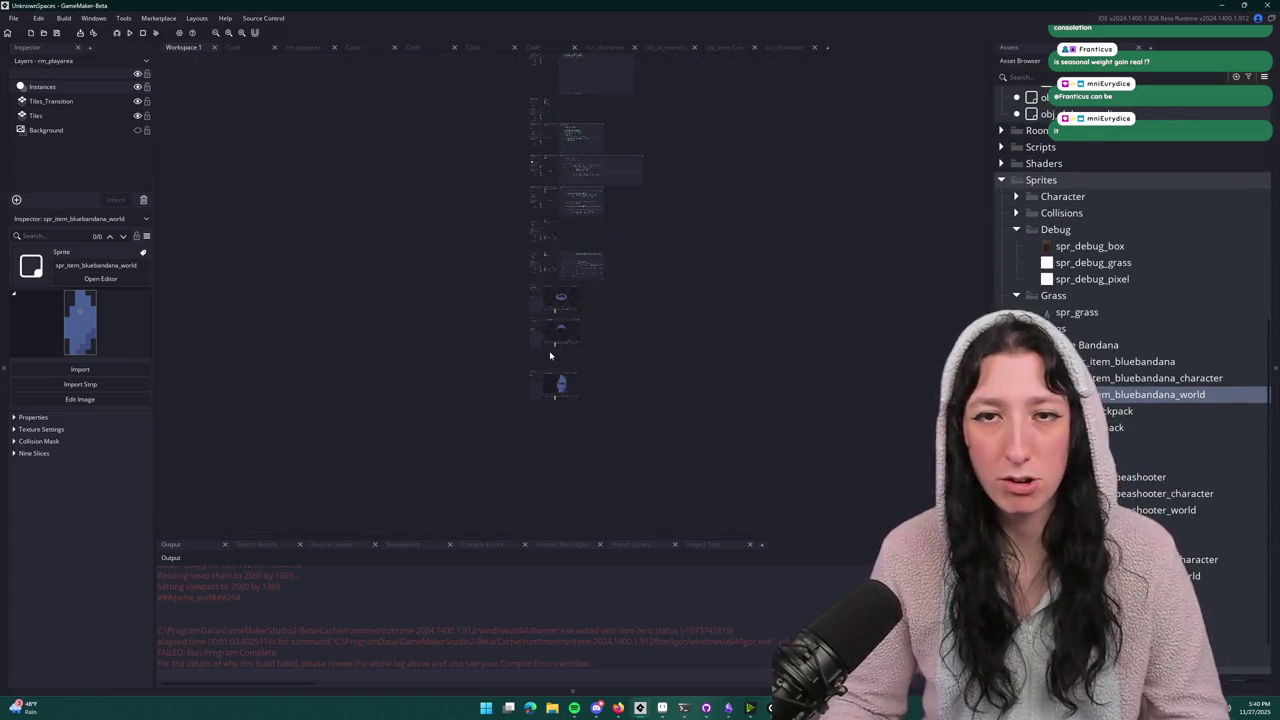
{"action": "scroll", "coordinate": [611, 240], "scroll_direction": "up", "scroll_amount": 2, "text": "ctrl"}
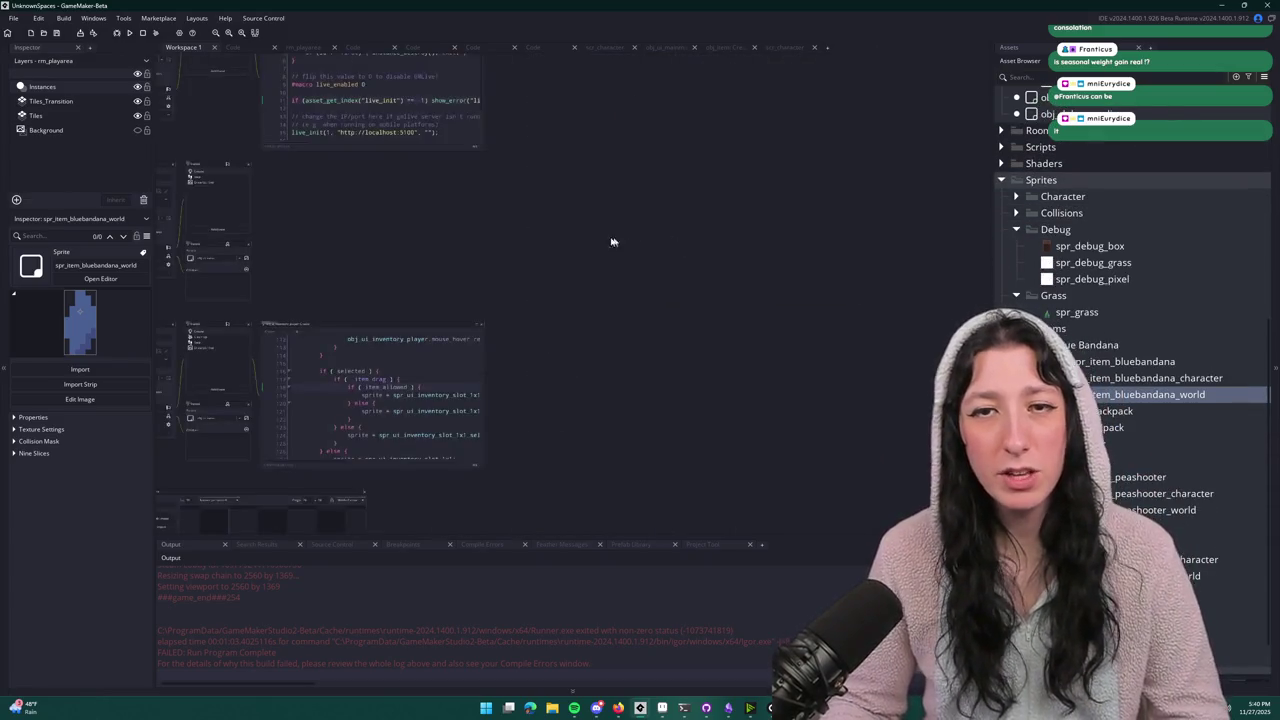
{"action": "left_click", "coordinate": [827, 47]}
{"action": "left_click", "coordinate": [285, 47]}
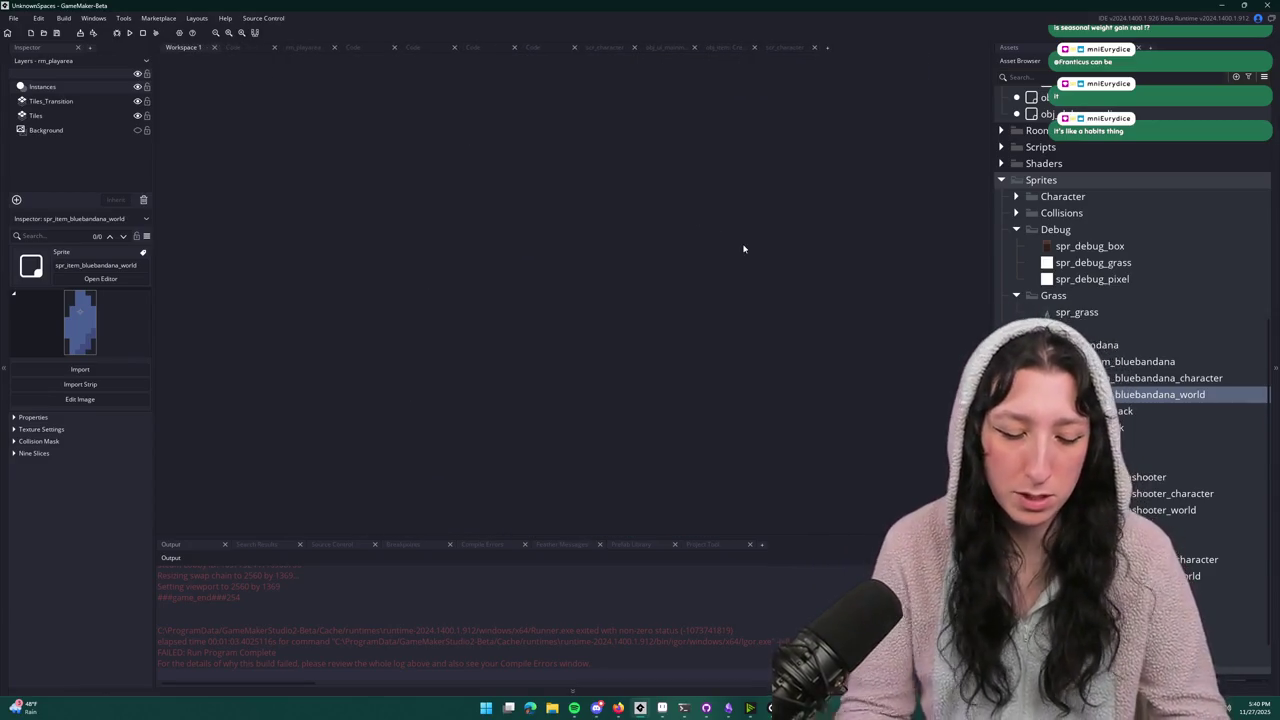
{"action": "key", "text": "ctrl+t"}
{"action": "type", "text": "sc"}
{"action": "type", "text": "ems"}
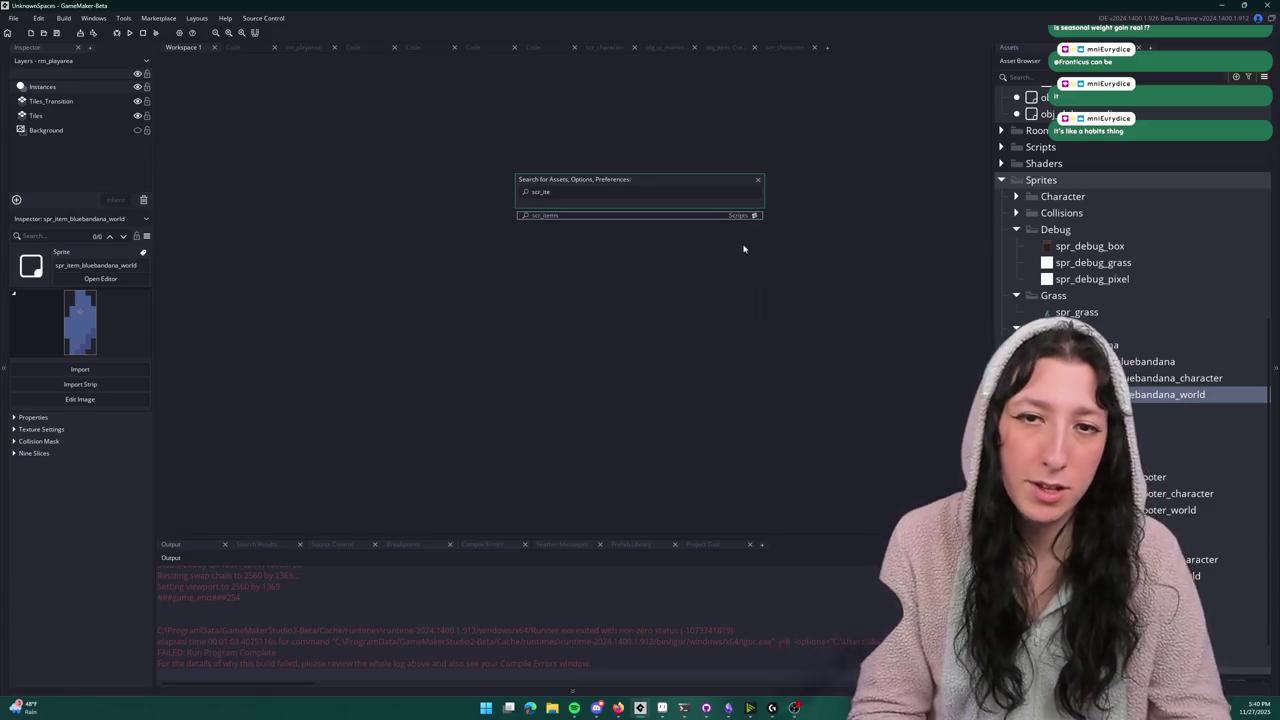
{"action": "key", "text": "Return"}
- Duplicate the Red Bandana item entry as 'Blue Bandana' with bluebandana sprite names
{"action": "mouse_move", "coordinate": [232, 478]}
{"action": "left_mouse_down"}
{"action": "mouse_move", "coordinate": [280, 390]}
{"action": "mouse_move", "coordinate": [278, 340]}
{"action": "left_mouse_up"}
{"action": "key", "text": "ctrl+d"}
{"action": "left_click", "coordinate": [300, 362]}
{"action": "scroll", "coordinate": [300, 358], "scroll_direction": "down", "scroll_amount": 1}
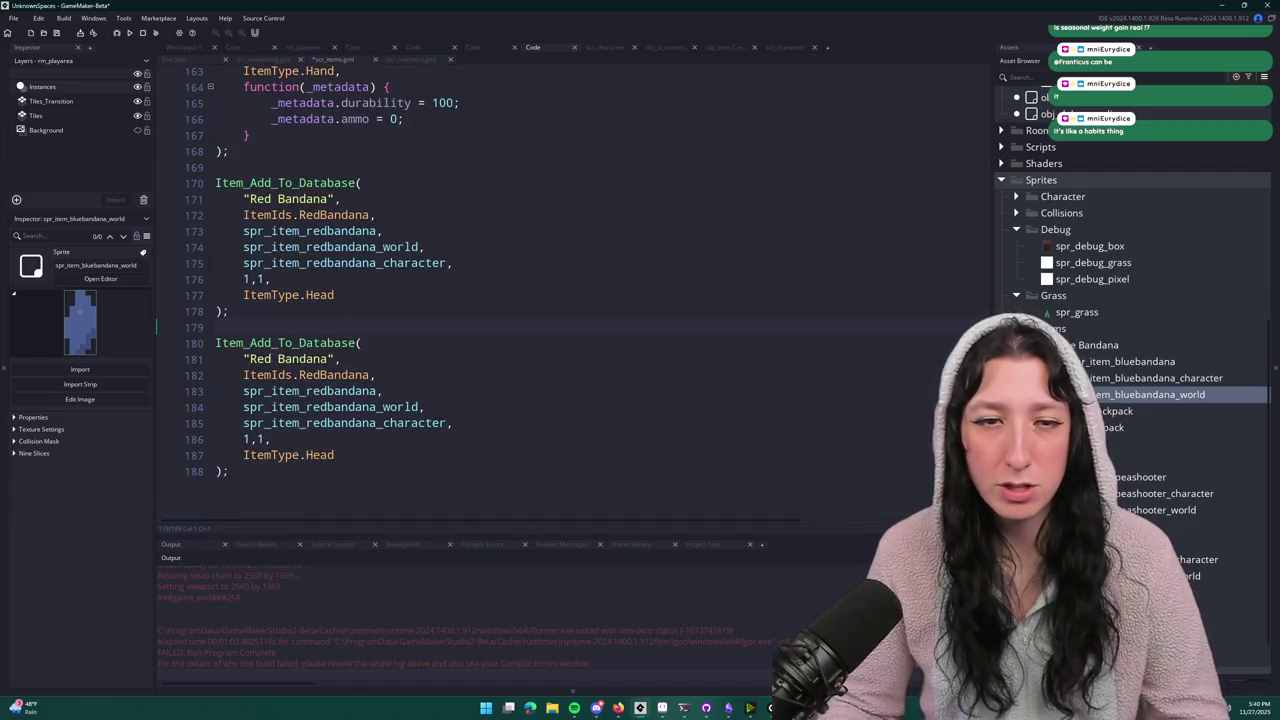
{"action": "scroll", "coordinate": [300, 360], "scroll_direction": "up", "scroll_amount": 1}
{"action": "double_click", "coordinate": [262, 365]}
{"action": "type", "text": "Blue"}
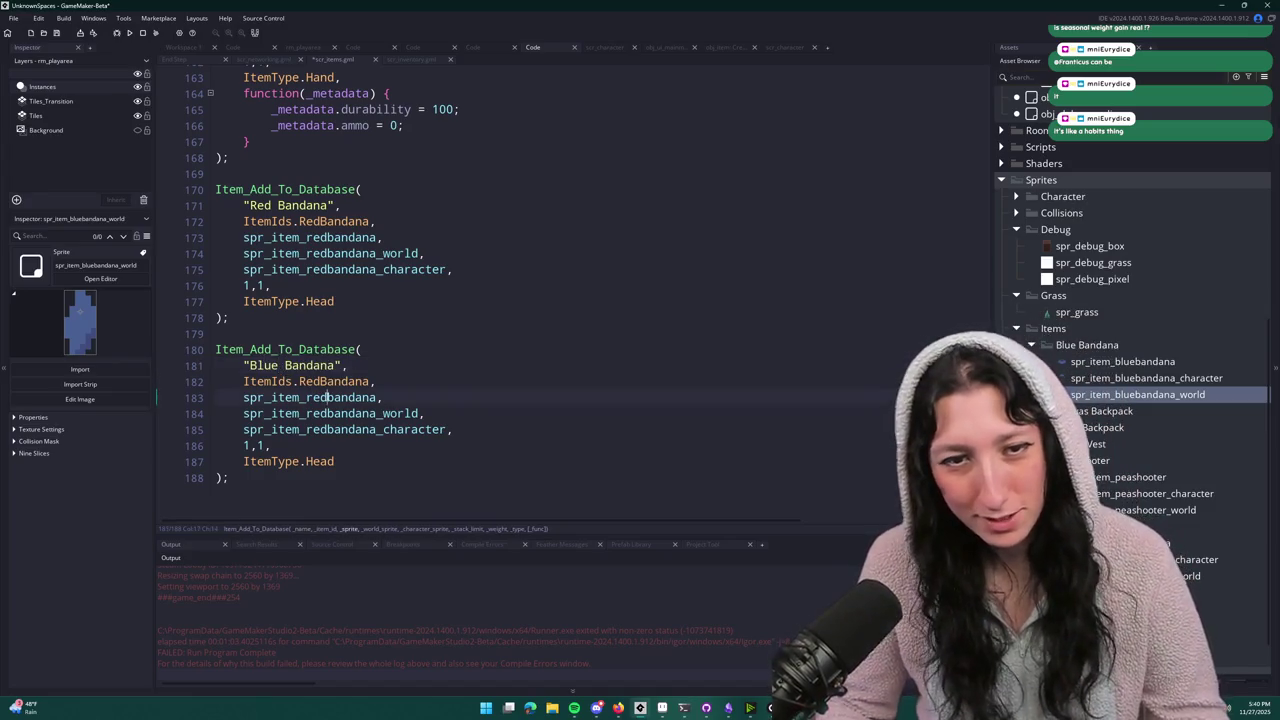
{"action": "left_click_drag", "start_coordinate": [322, 397], "coordinate": [306, 432]}
{"action": "left_click", "coordinate": [306, 432]}
{"action": "key", "text": "shift+Right"}
{"action": "key", "text": "shift+Right"}
{"action": "key", "text": "shift+Right"}
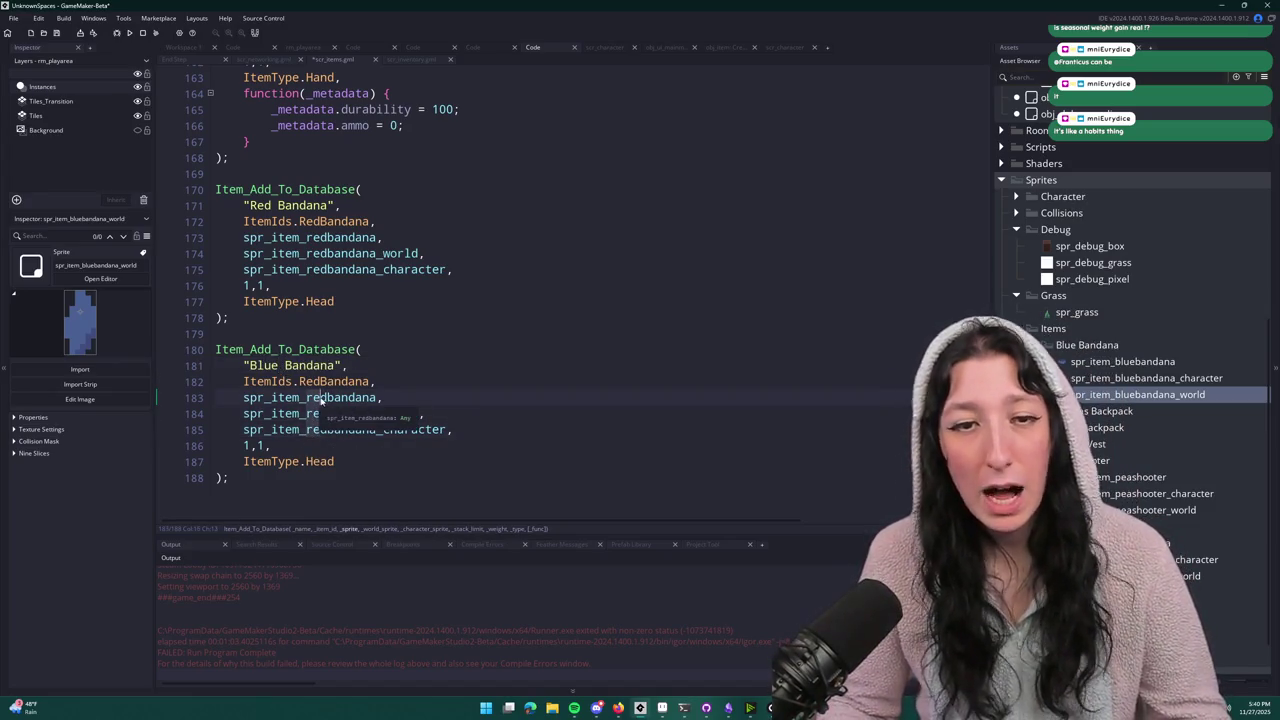
{"action": "type", "text": "blue"}
- Change the copy's id to ItemIds.BlueBandana and add BlueBandana to the ItemIds enum
{"action": "left_click", "coordinate": [320, 381]}
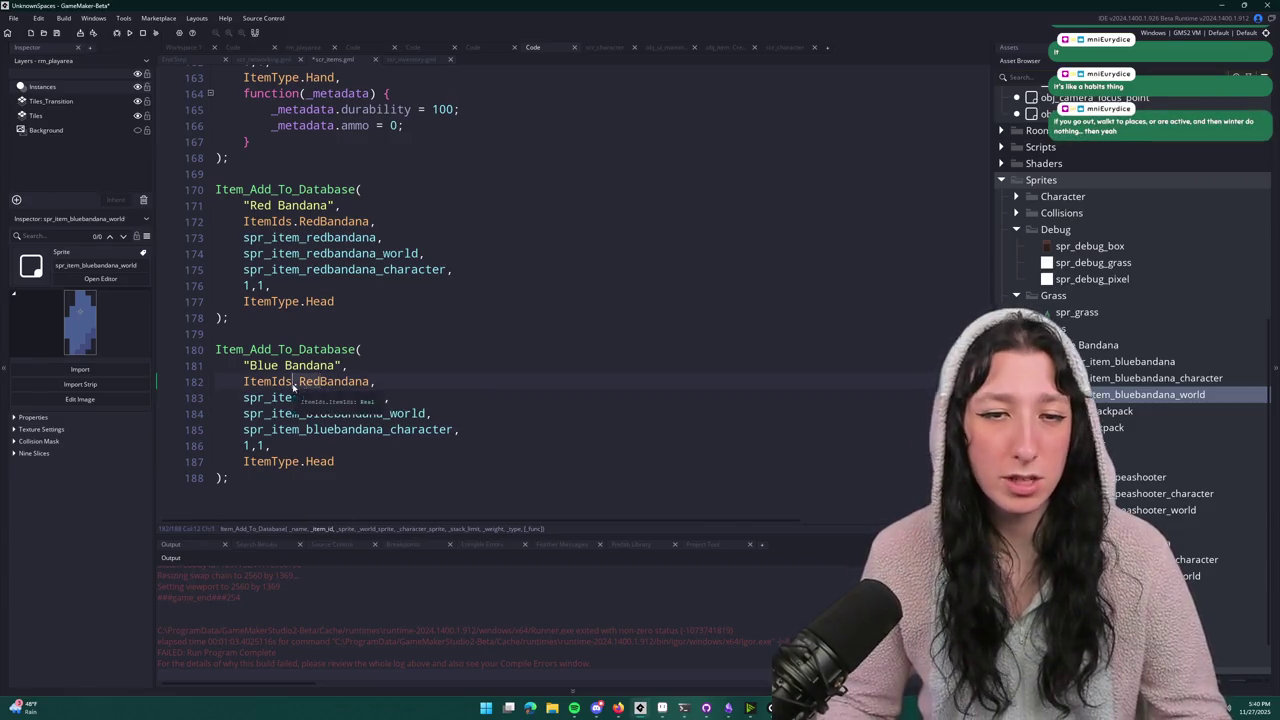
{"action": "key", "text": "BackSpace"}
{"action": "key", "text": "BackSpace"}
{"action": "key", "text": "BackSpace"}
{"action": "type", "text": "Blue"}
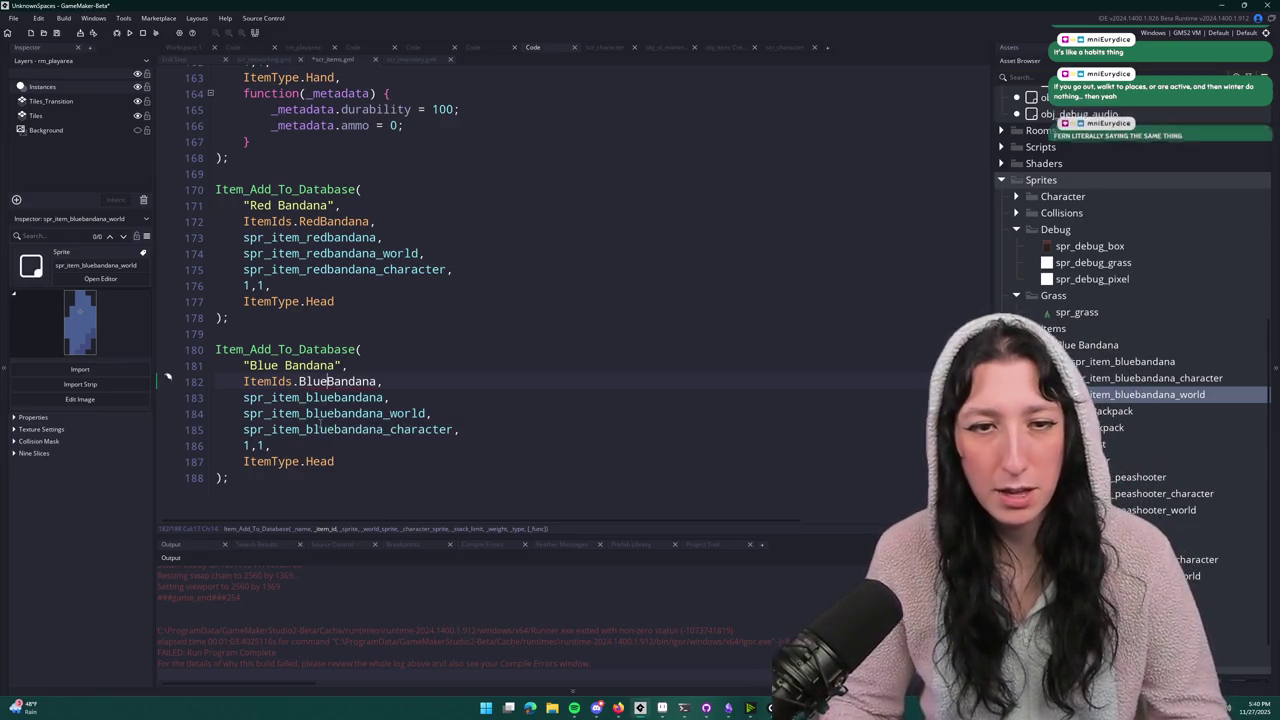
{"action": "double_click", "coordinate": [320, 381]}
{"action": "key", "text": "ctrl+c"}
{"action": "scroll", "coordinate": [330, 213], "scroll_direction": "up", "scroll_amount": 20}
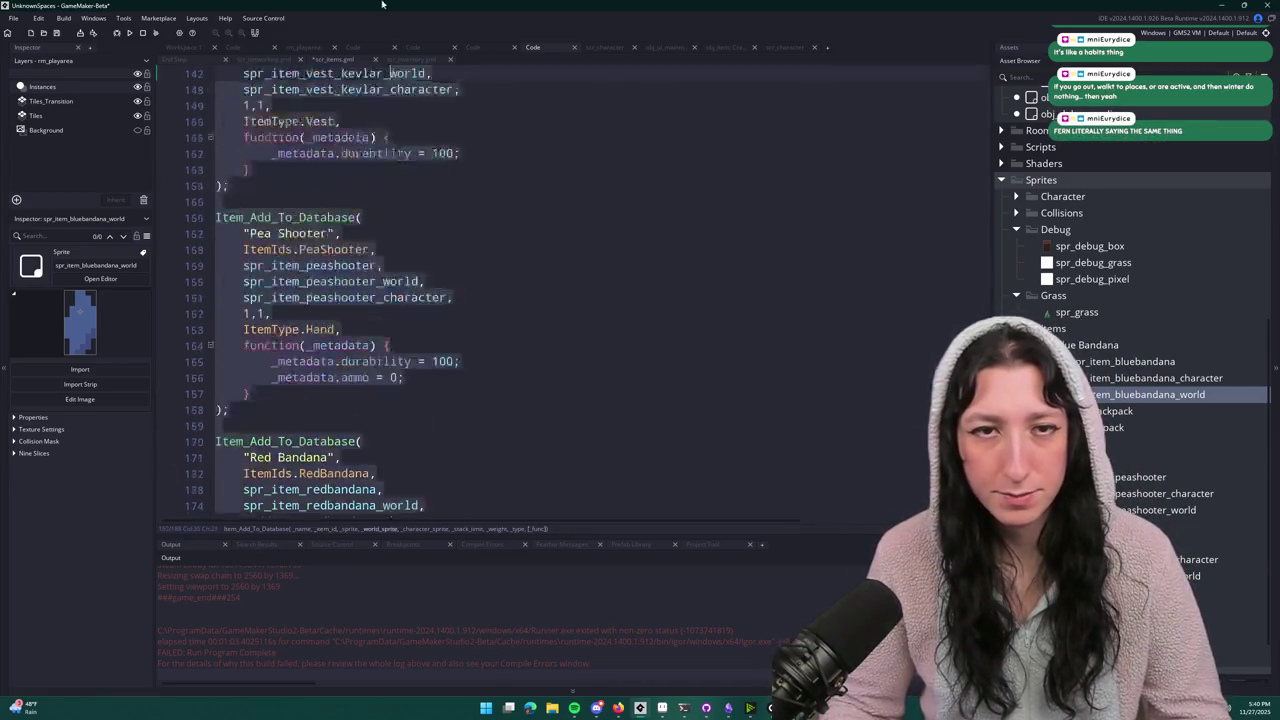
{"action": "scroll", "coordinate": [330, 213], "scroll_direction": "down", "scroll_amount": 5}
{"action": "scroll", "coordinate": [322, 210], "scroll_direction": "down", "scroll_amount": 3}
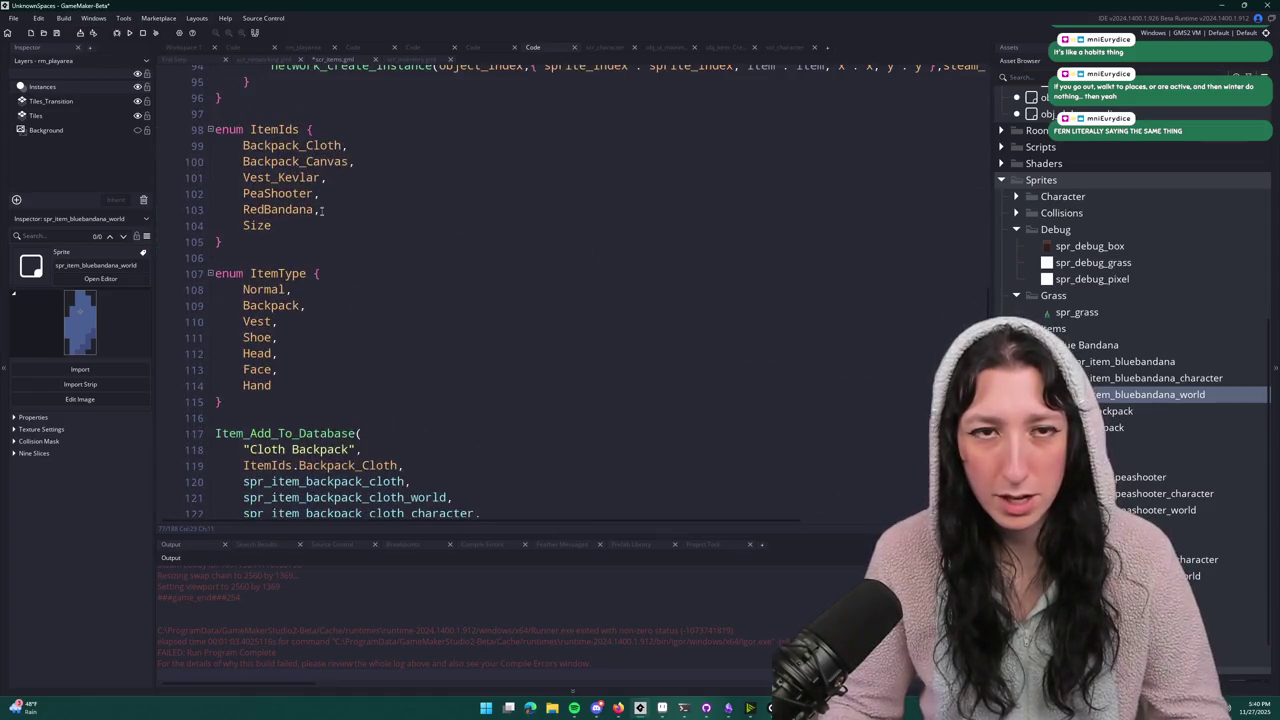
{"action": "key", "text": "ctrl+d"}
{"action": "double_click", "coordinate": [278, 225]}
{"action": "key", "text": "ctrl+v"}
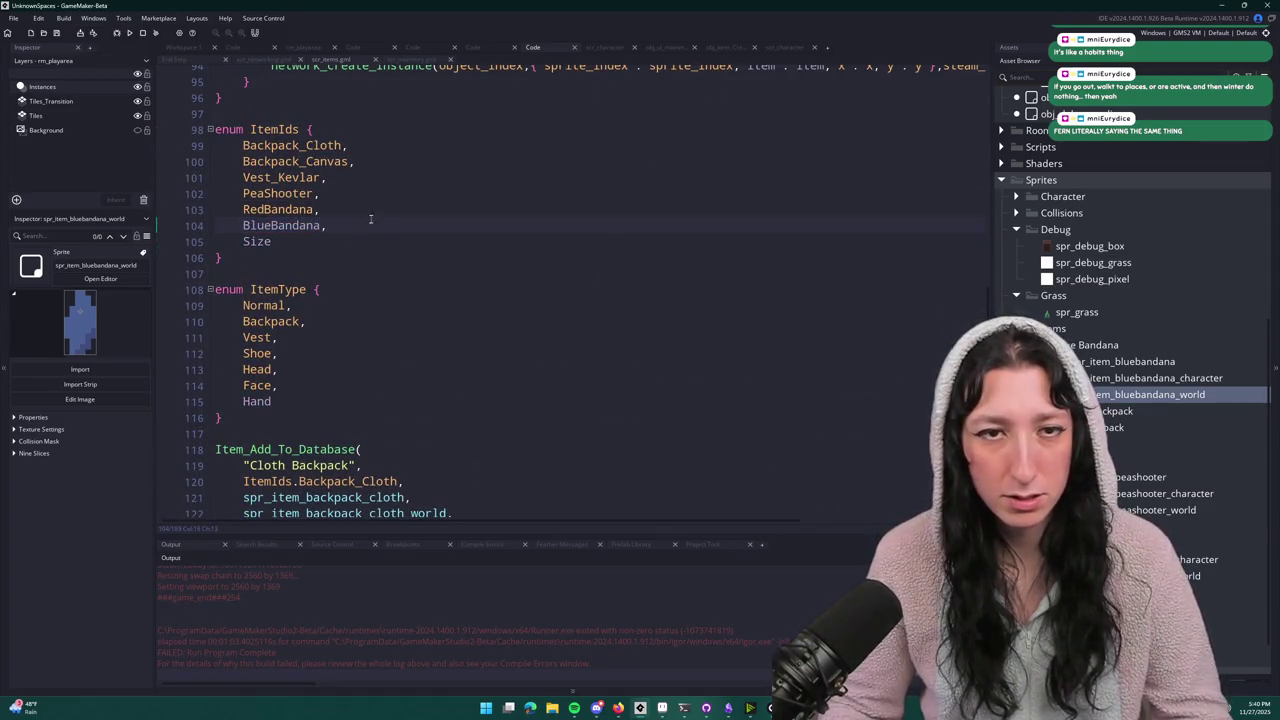
{"action": "scroll", "coordinate": [370, 300], "scroll_direction": "down", "scroll_amount": 15}
- Review the new Blue Bandana entry following the Red Bandana one in scr_items
{"action": "left_click", "coordinate": [569, 381]}
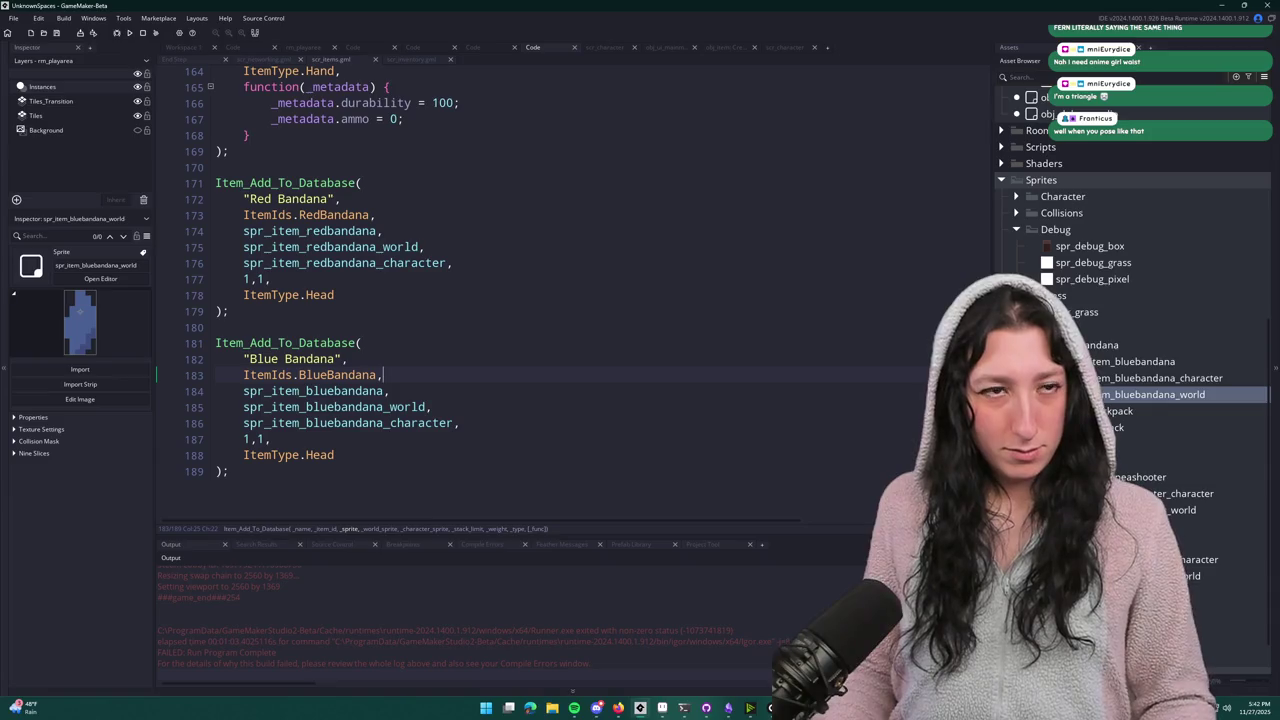
{"action": "scroll", "coordinate": [330, 355], "scroll_direction": "up", "scroll_amount": 7}
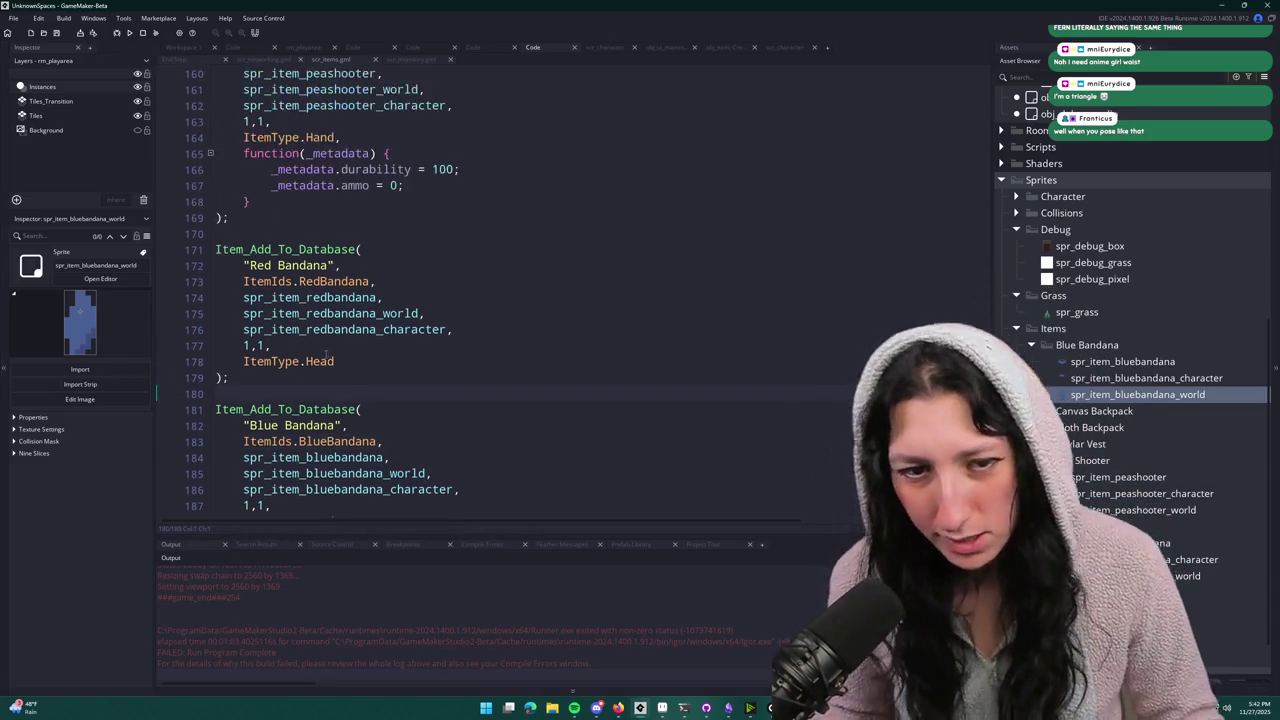
- Close scr_items and open obj_player's Create event code, enlarged to fill the workspace
{"action": "left_click", "coordinate": [183, 47]}
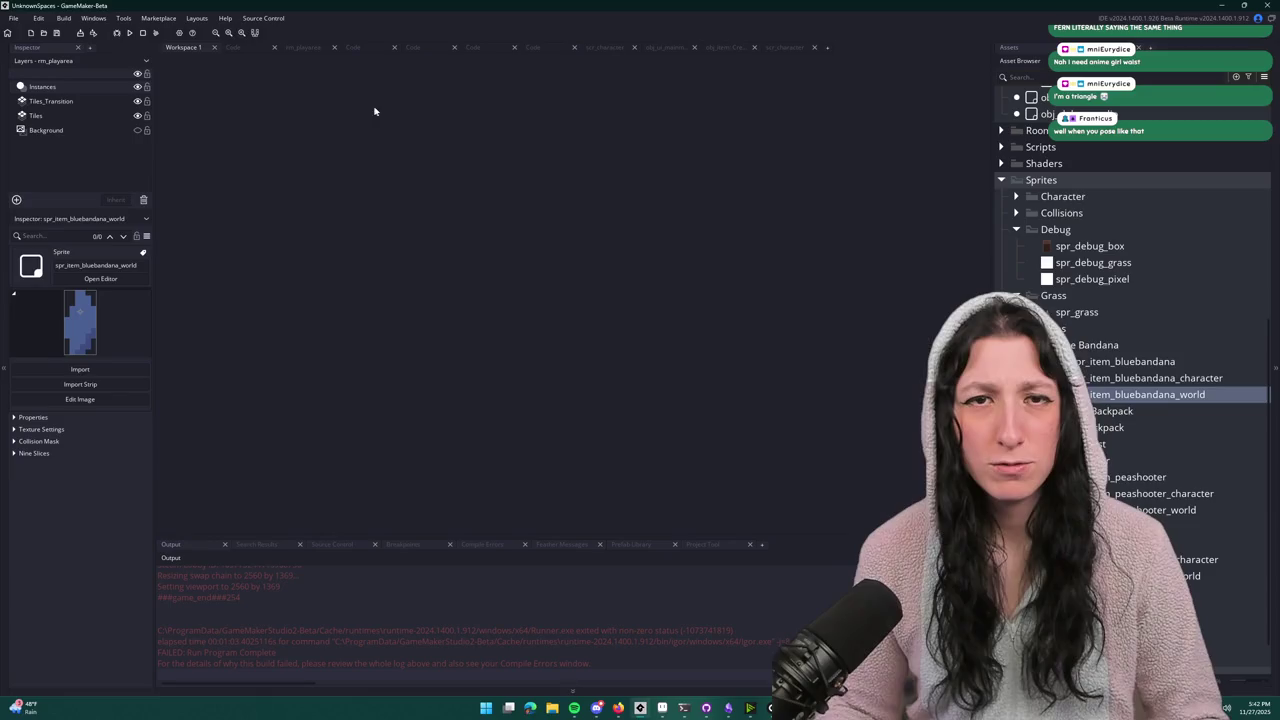
{"action": "key", "text": "ctrl+t"}
{"action": "type", "text": "obj_pl"}
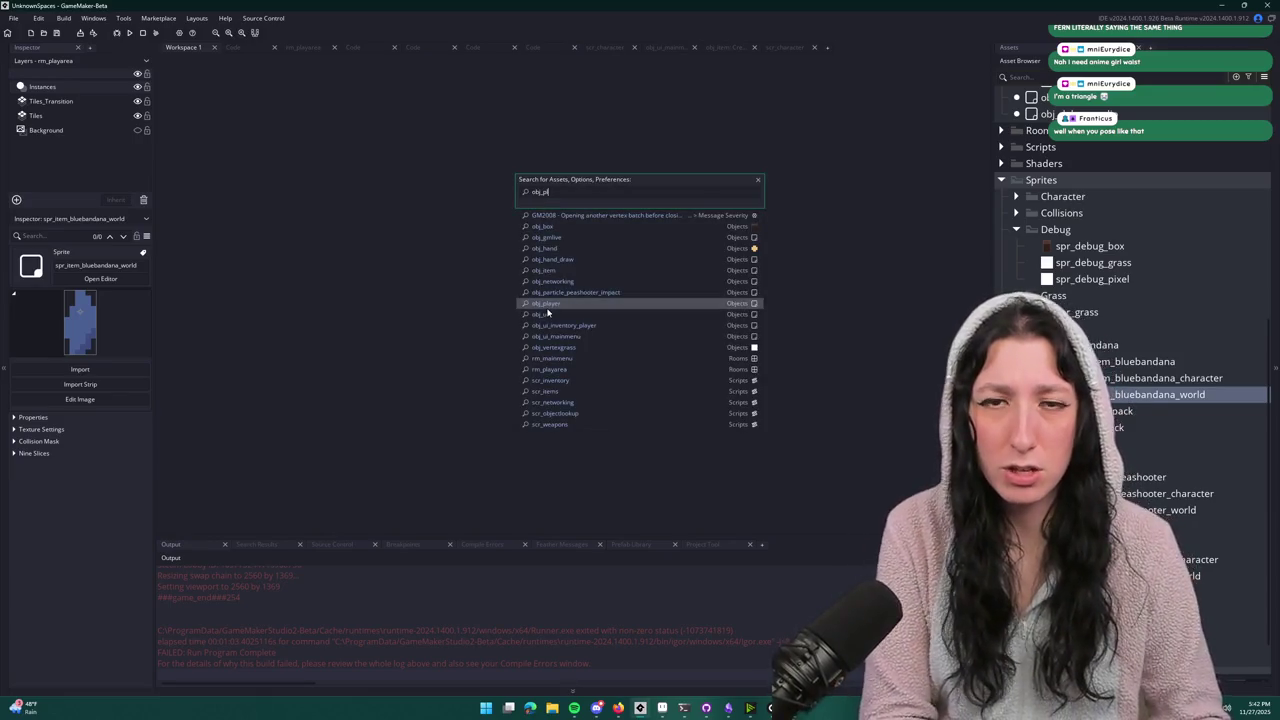
{"action": "type", "text": "a"}
{"action": "key", "text": "Return"}
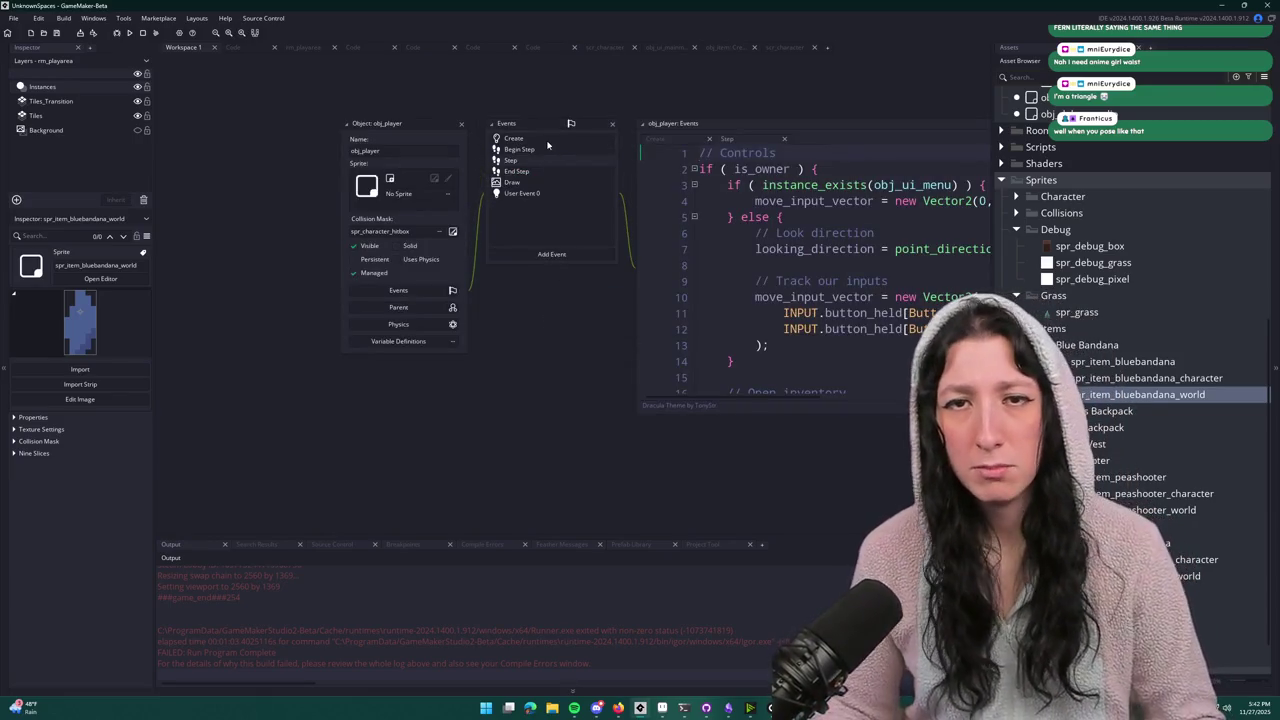
{"action": "left_click", "coordinate": [548, 139]}
{"action": "scroll", "coordinate": [700, 250], "scroll_direction": "down", "scroll_amount": 8}
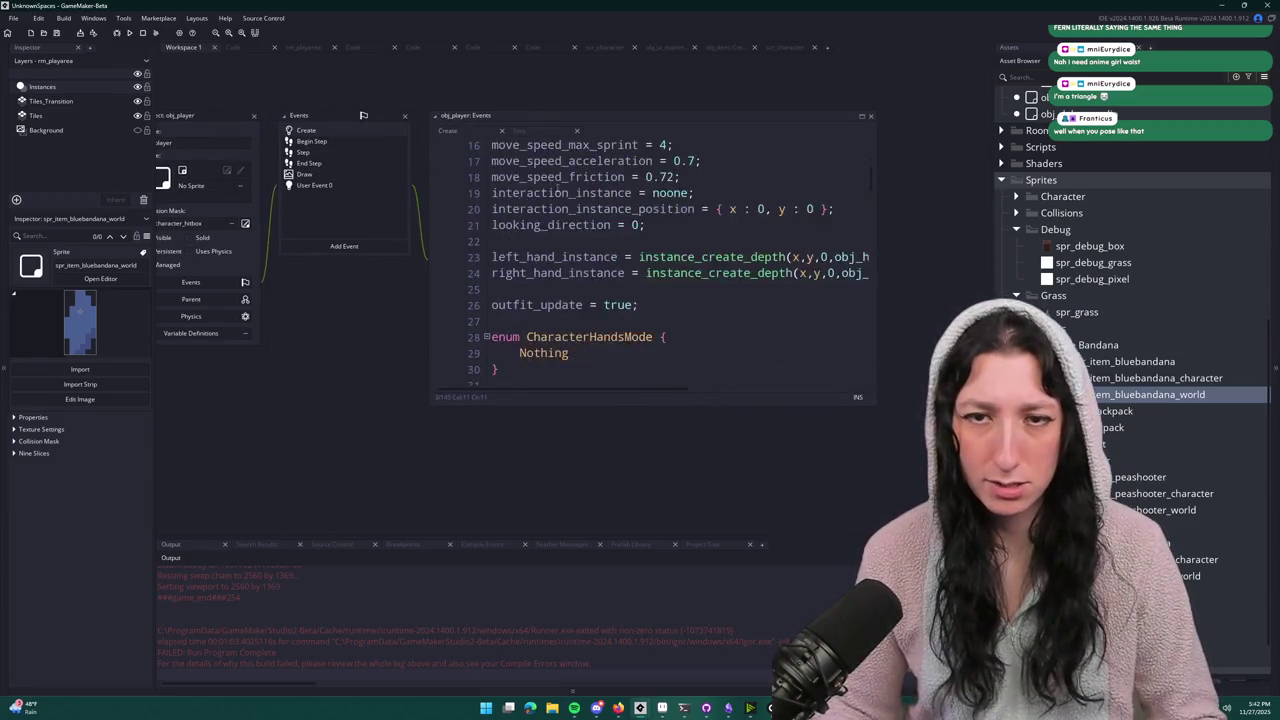
{"action": "left_click", "coordinate": [869, 117]}
{"action": "scroll", "coordinate": [703, 270], "scroll_direction": "down", "scroll_amount": 20}
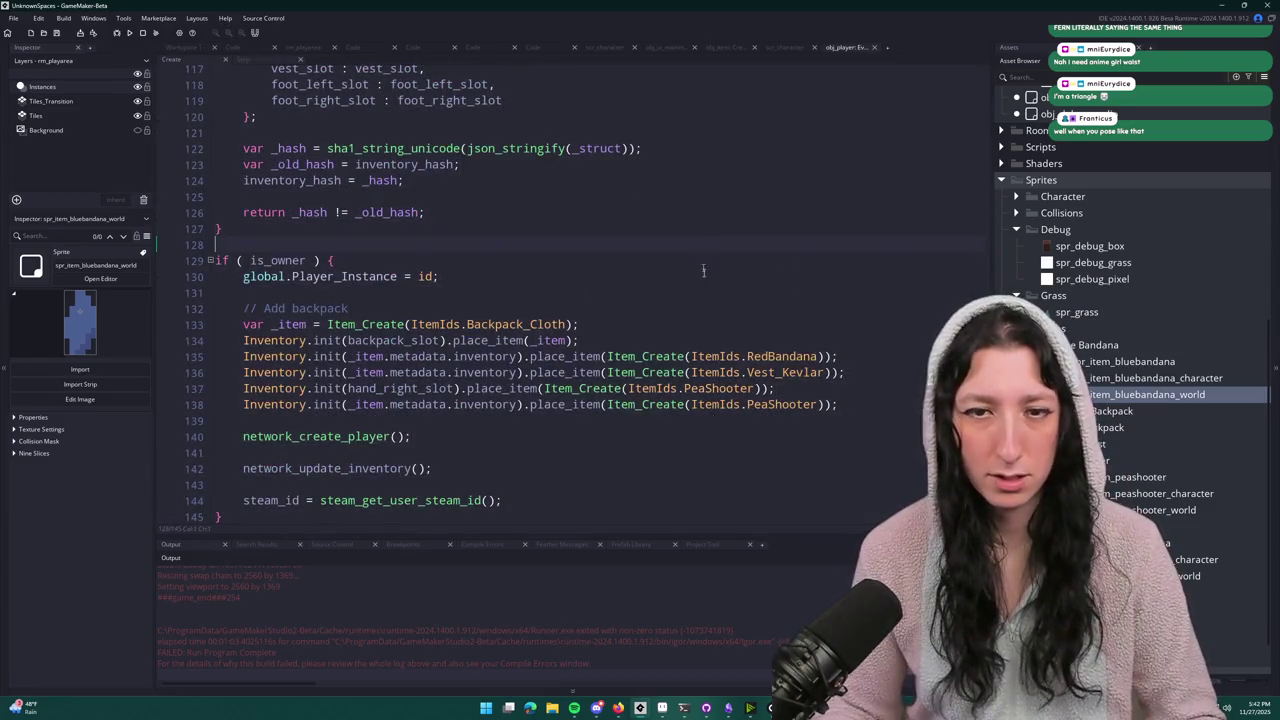
- Duplicate the RedBandana place_item line and change the copy to ItemIds.BlueBandana
{"action": "left_click", "coordinate": [850, 357]}
{"action": "key", "text": "ctrl+d"}
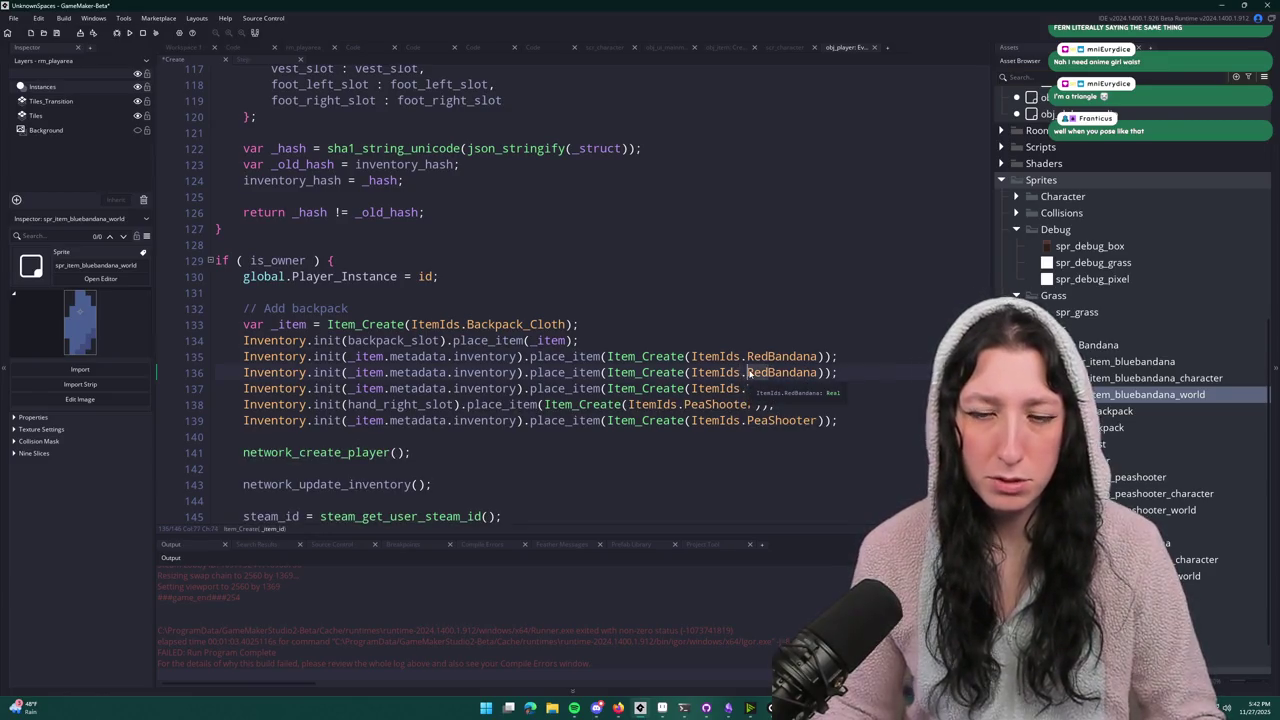
{"action": "left_click", "coordinate": [749, 372]}
{"action": "key", "text": "Delete"}
{"action": "key", "text": "Delete"}
{"action": "key", "text": "Delete"}
{"action": "type", "text": "Blue"}
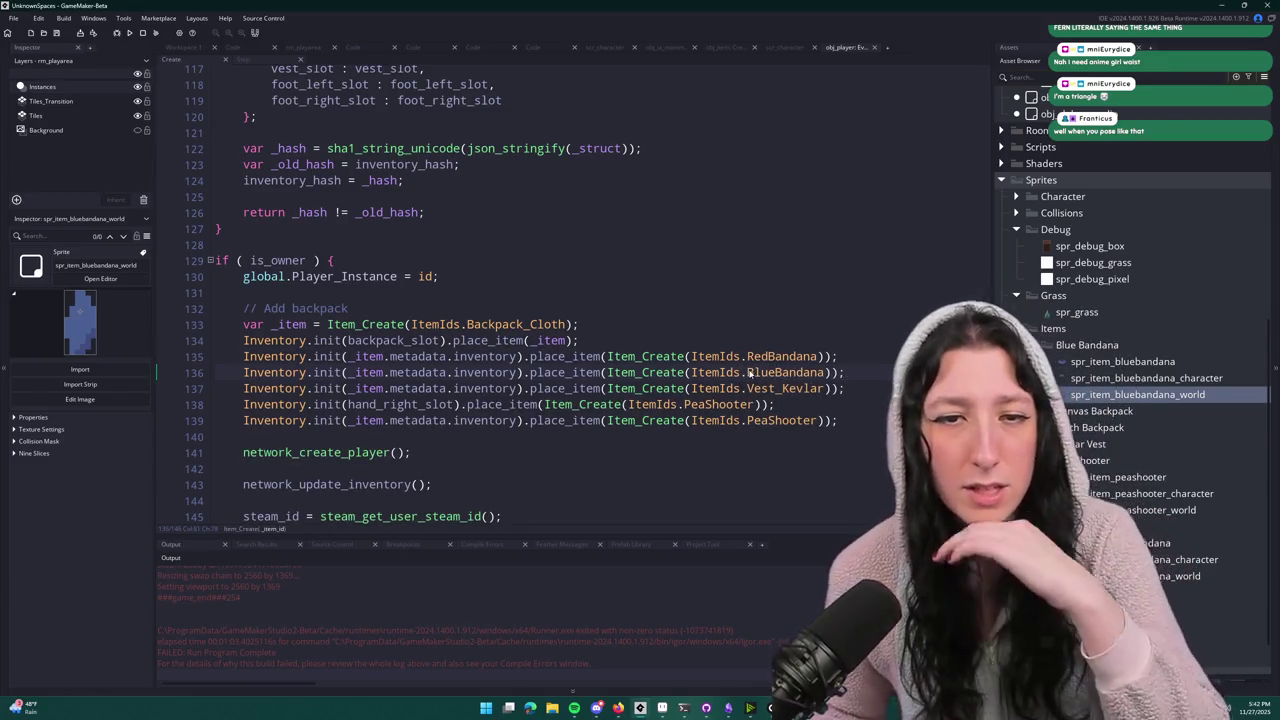
- Look up where head_slot is declared in the player's Create event
{"action": "scroll", "coordinate": [529, 236], "scroll_direction": "up", "scroll_amount": 4}
{"action": "left_click", "coordinate": [529, 236]}
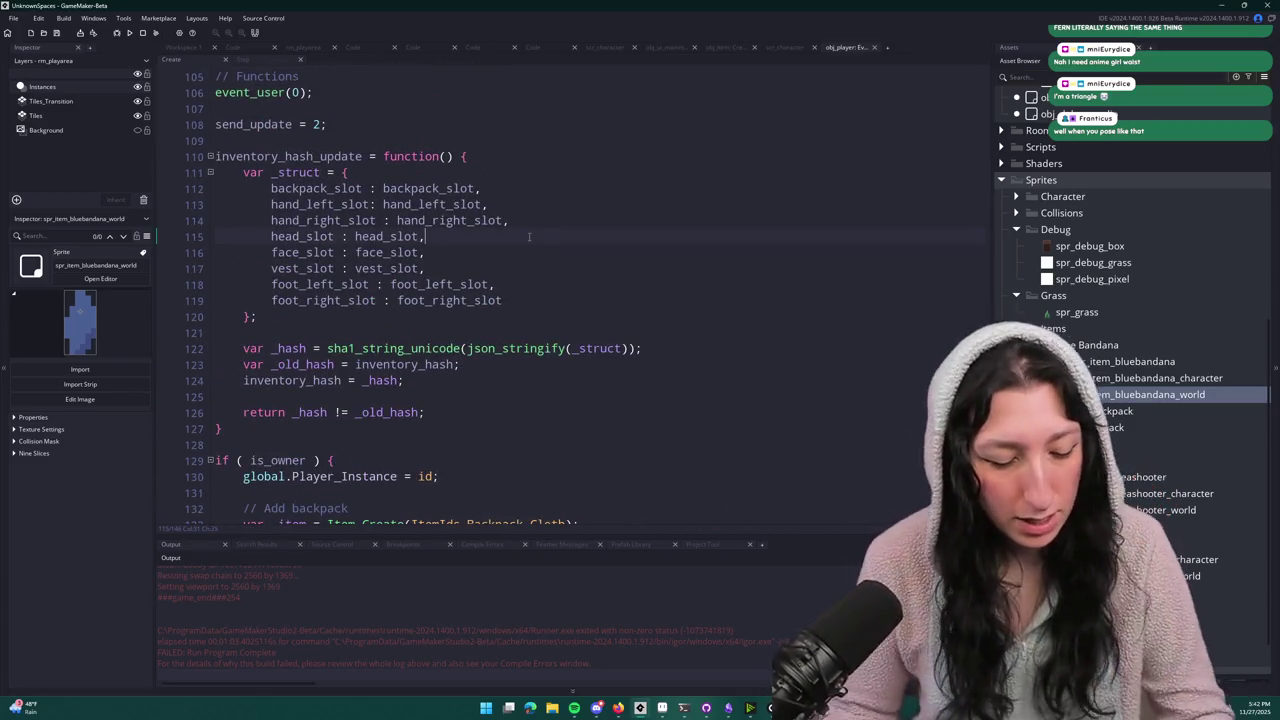
{"action": "right_click", "coordinate": [529, 236]}
{"action": "left_click", "coordinate": [398, 236]}
{"action": "scroll", "coordinate": [398, 235], "scroll_direction": "up", "scroll_amount": 2}
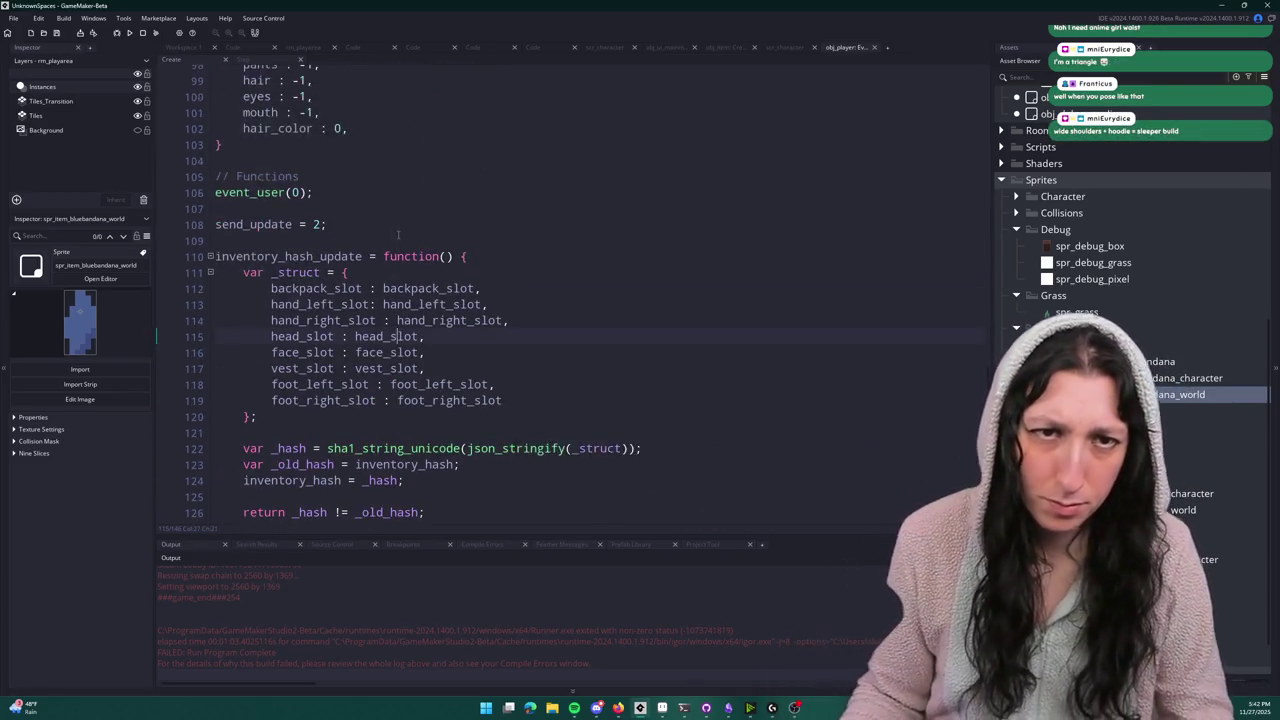
{"action": "scroll", "coordinate": [398, 235], "scroll_direction": "up", "scroll_amount": 14}
{"action": "key", "text": "ctrl+t"}
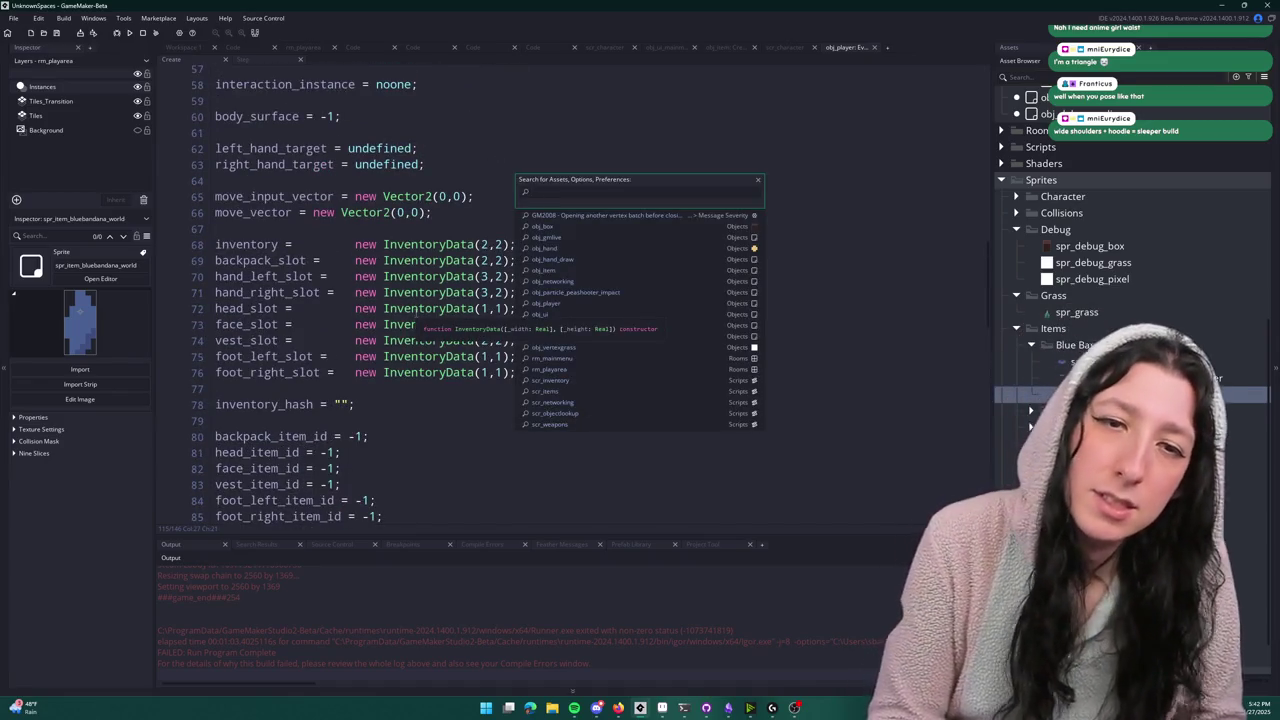
- Find obj_ui_inventory_player via asset search and scroll its Create code to the Head Slot setup
{"action": "type", "text": "ne"}
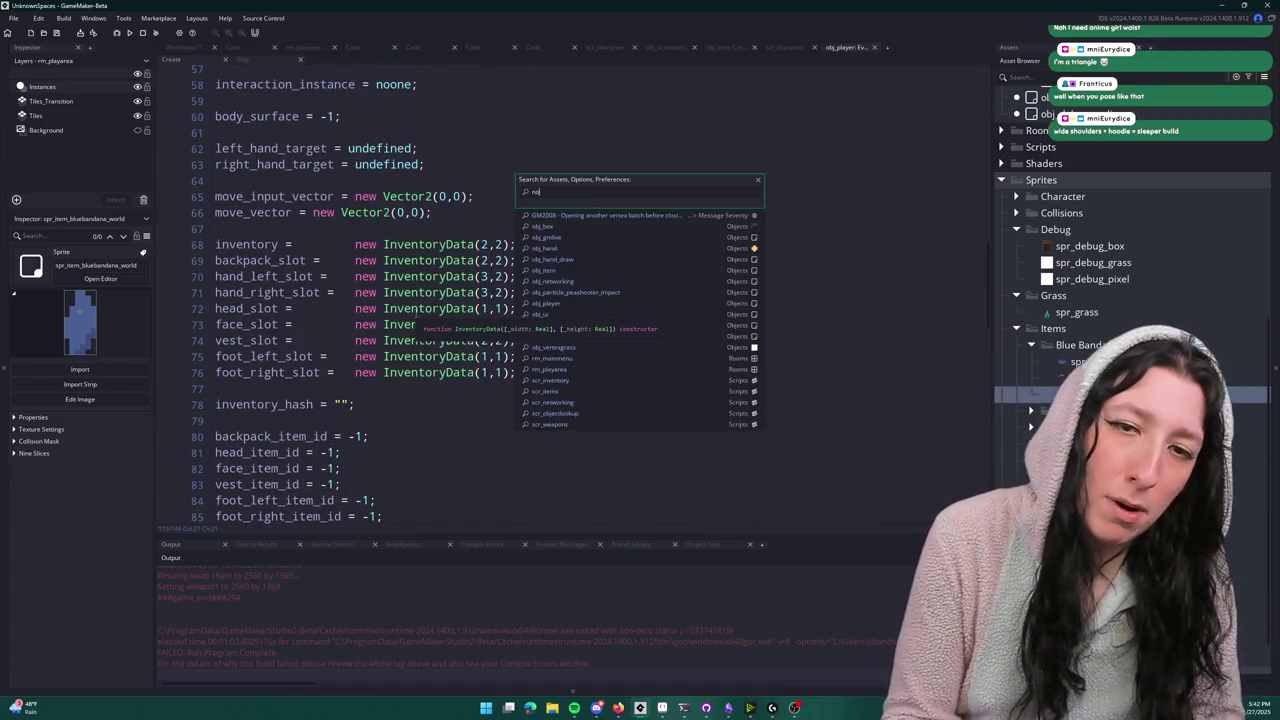
{"action": "type", "text": "j_ui"}
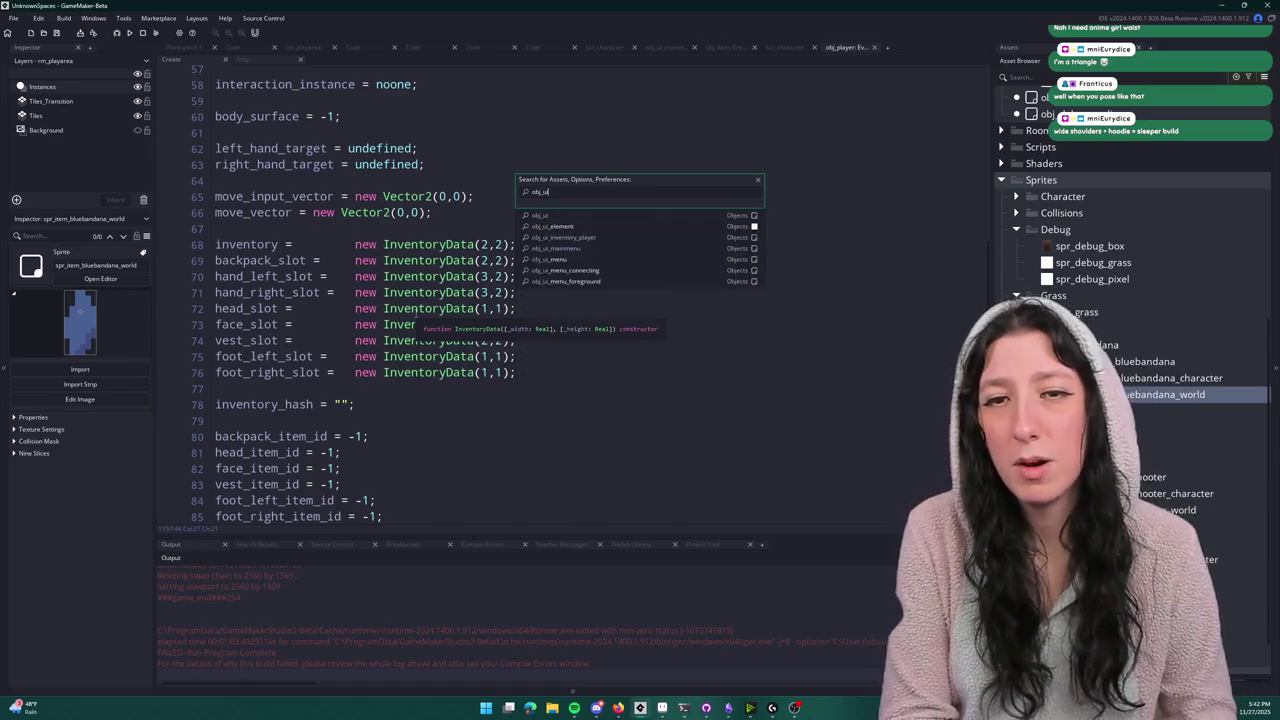
{"action": "key", "text": "Down"}
{"action": "key", "text": "Down"}
{"action": "key", "text": "Down"}
{"action": "key", "text": "Return"}
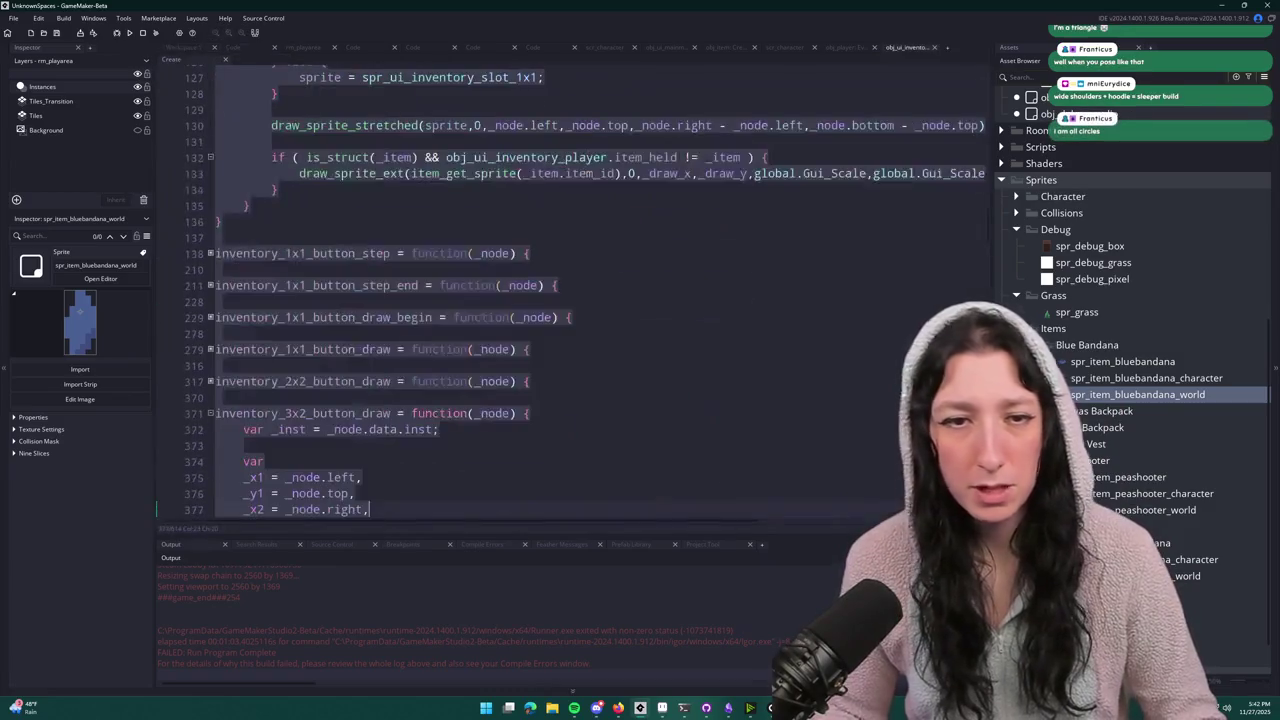
{"action": "scroll", "coordinate": [655, 370], "scroll_direction": "down", "scroll_amount": 20}
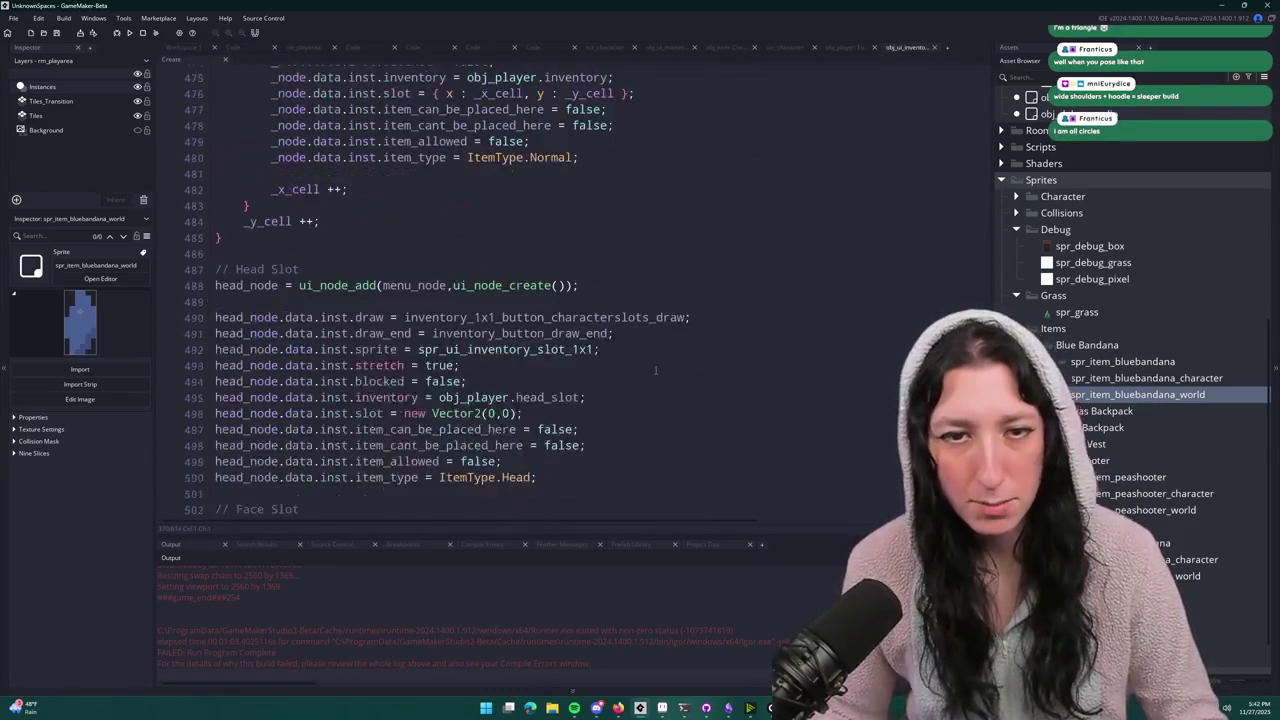
{"action": "scroll", "coordinate": [655, 370], "scroll_direction": "down", "scroll_amount": 20}
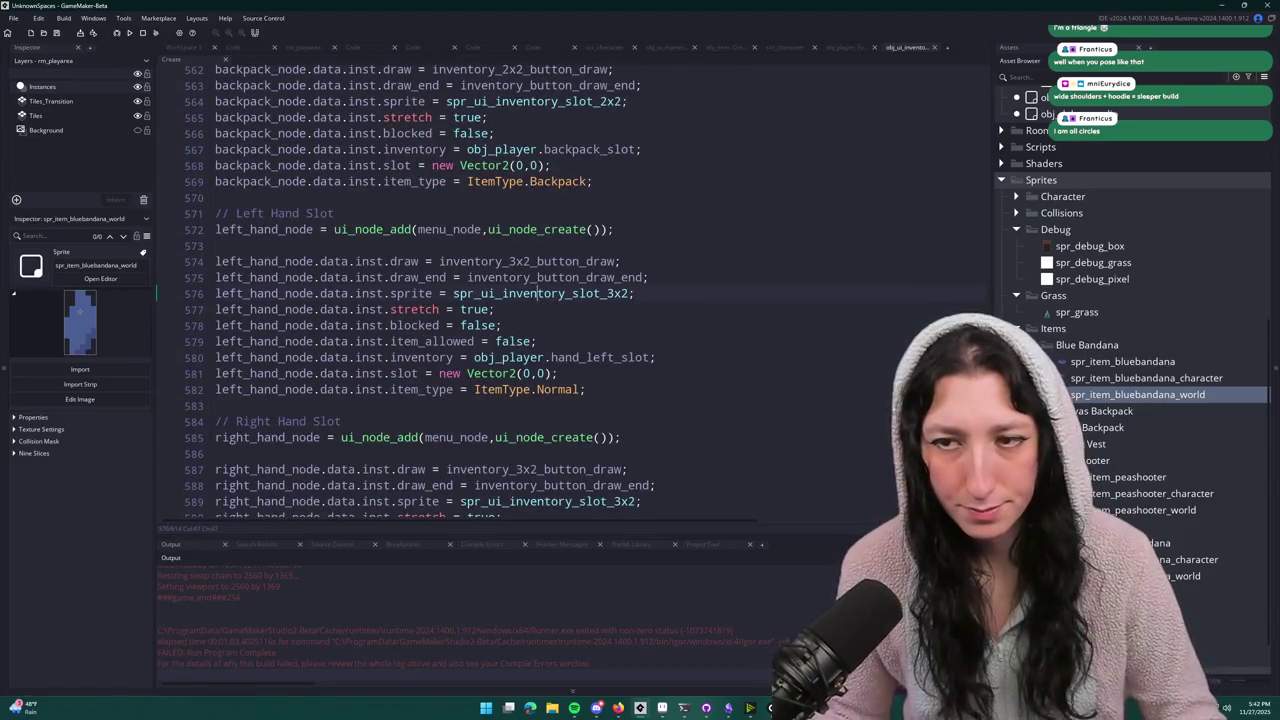
{"action": "scroll", "coordinate": [423, 290], "scroll_direction": "down", "scroll_amount": 6}
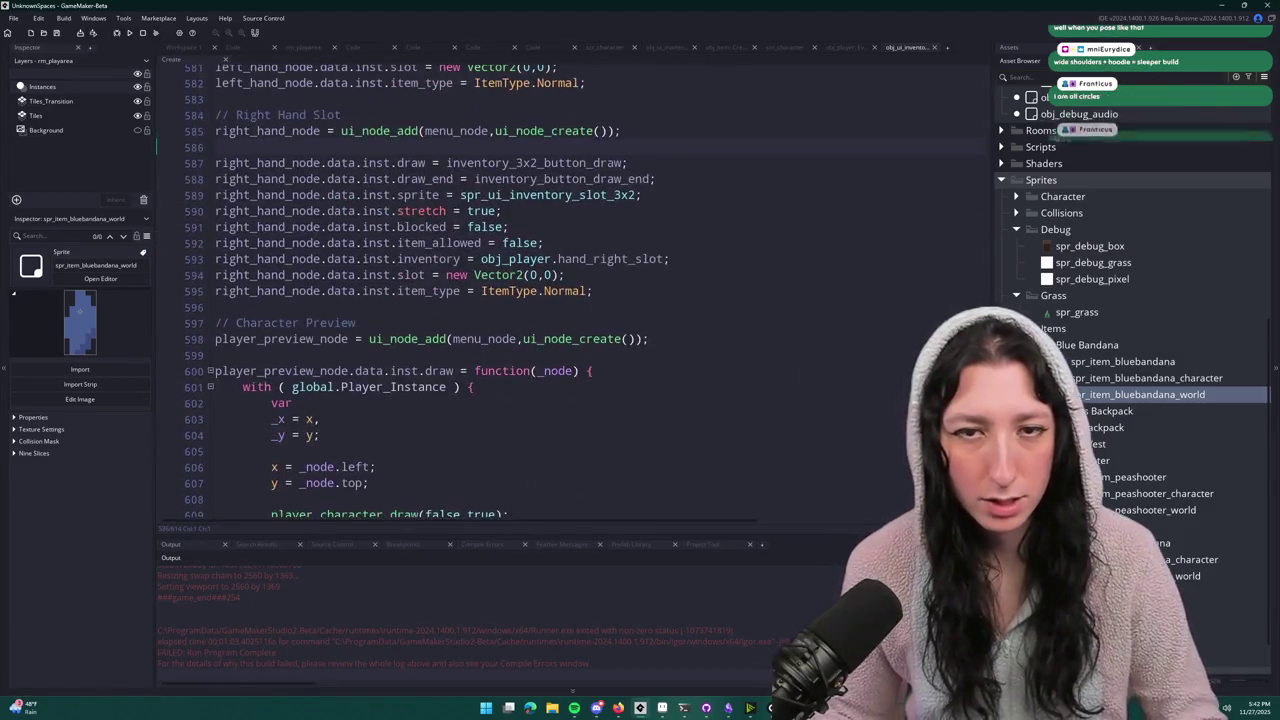
{"action": "scroll", "coordinate": [423, 290], "scroll_direction": "up", "scroll_amount": 6}
{"action": "scroll", "coordinate": [423, 290], "scroll_direction": "down", "scroll_amount": 9}
{"action": "scroll", "coordinate": [423, 290], "scroll_direction": "up", "scroll_amount": 20}
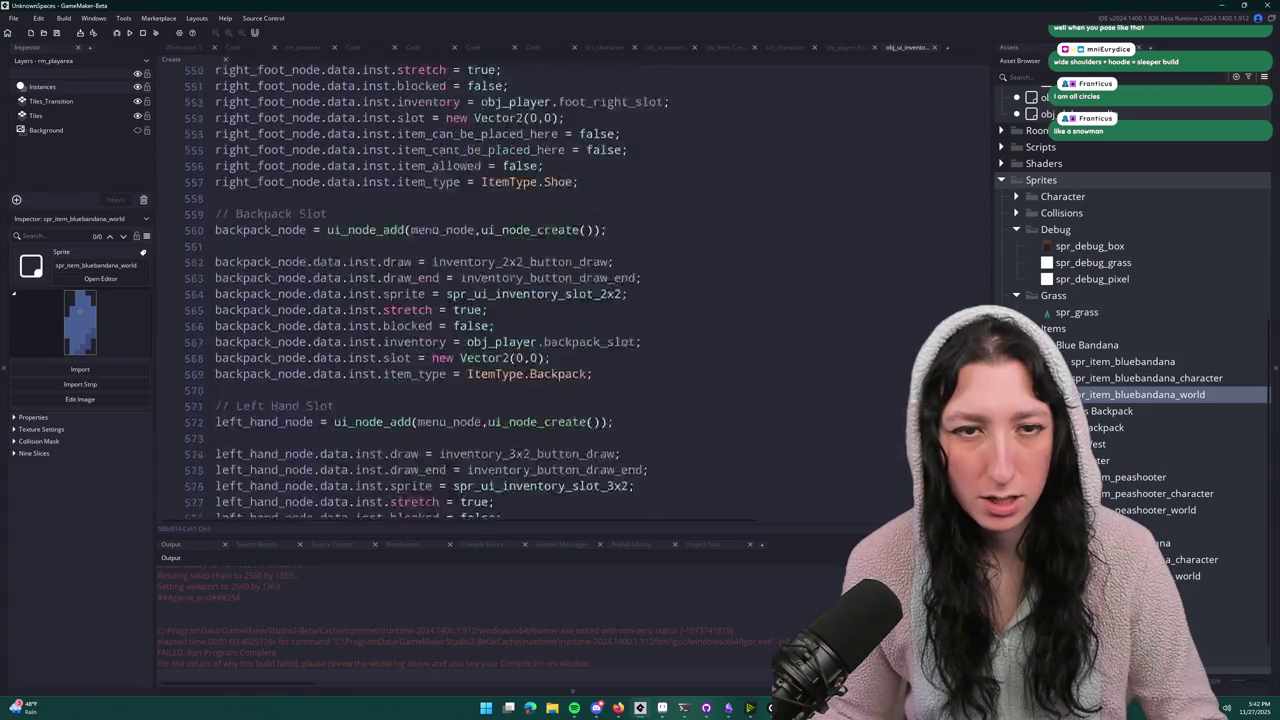
{"action": "scroll", "coordinate": [436, 292], "scroll_direction": "up", "scroll_amount": 8}
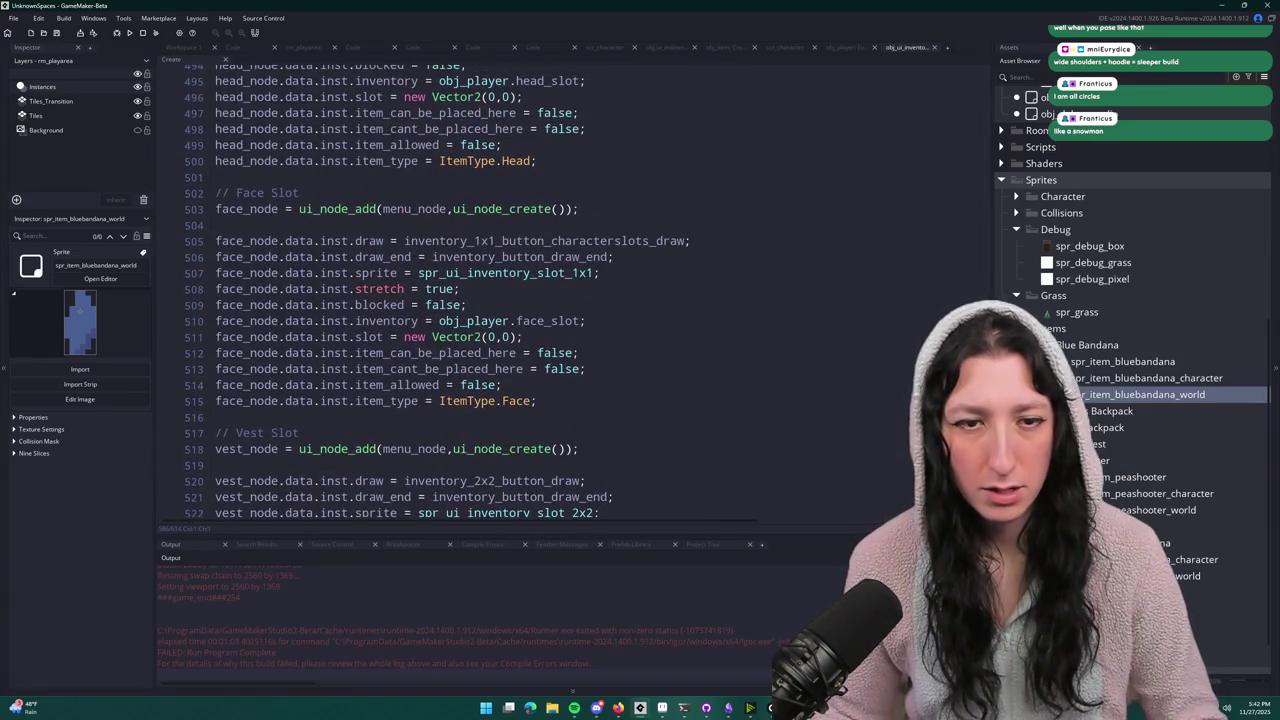
{"action": "scroll", "coordinate": [436, 292], "scroll_direction": "up", "scroll_amount": 3}
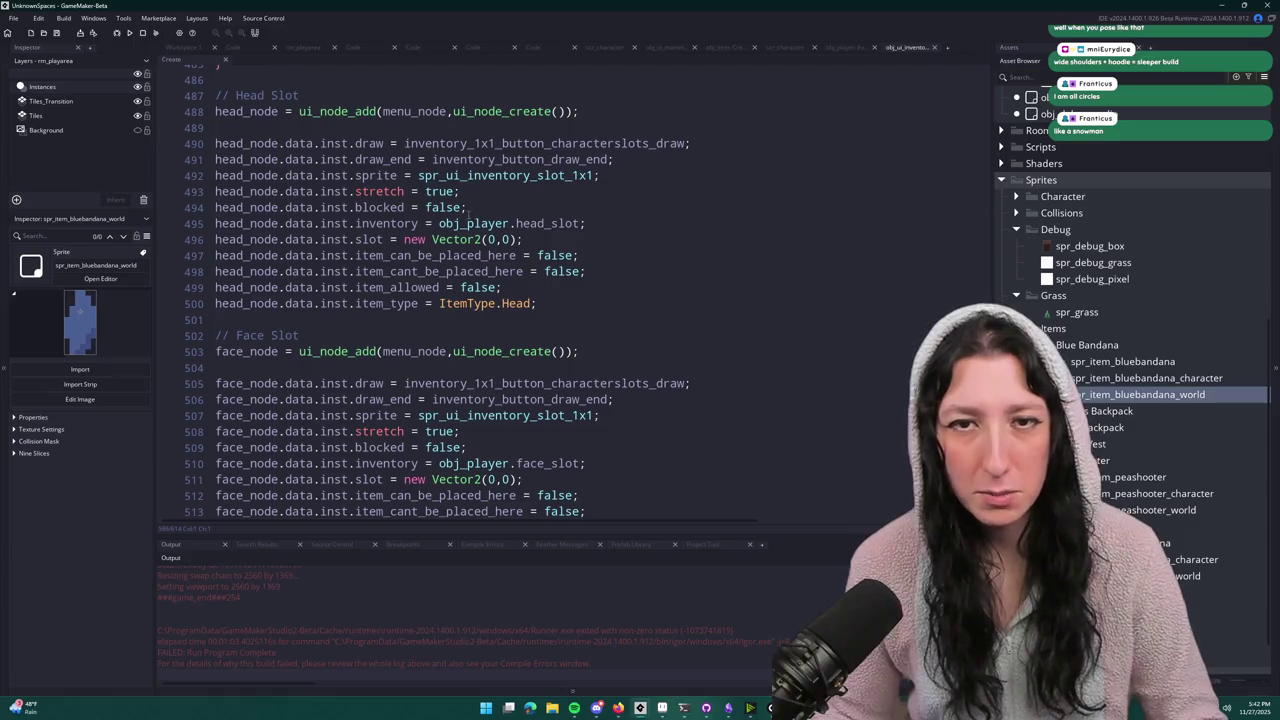
- Search the code for inventory_button_draw_end and step through its matches to line 471
{"action": "double_click", "coordinate": [497, 143]}
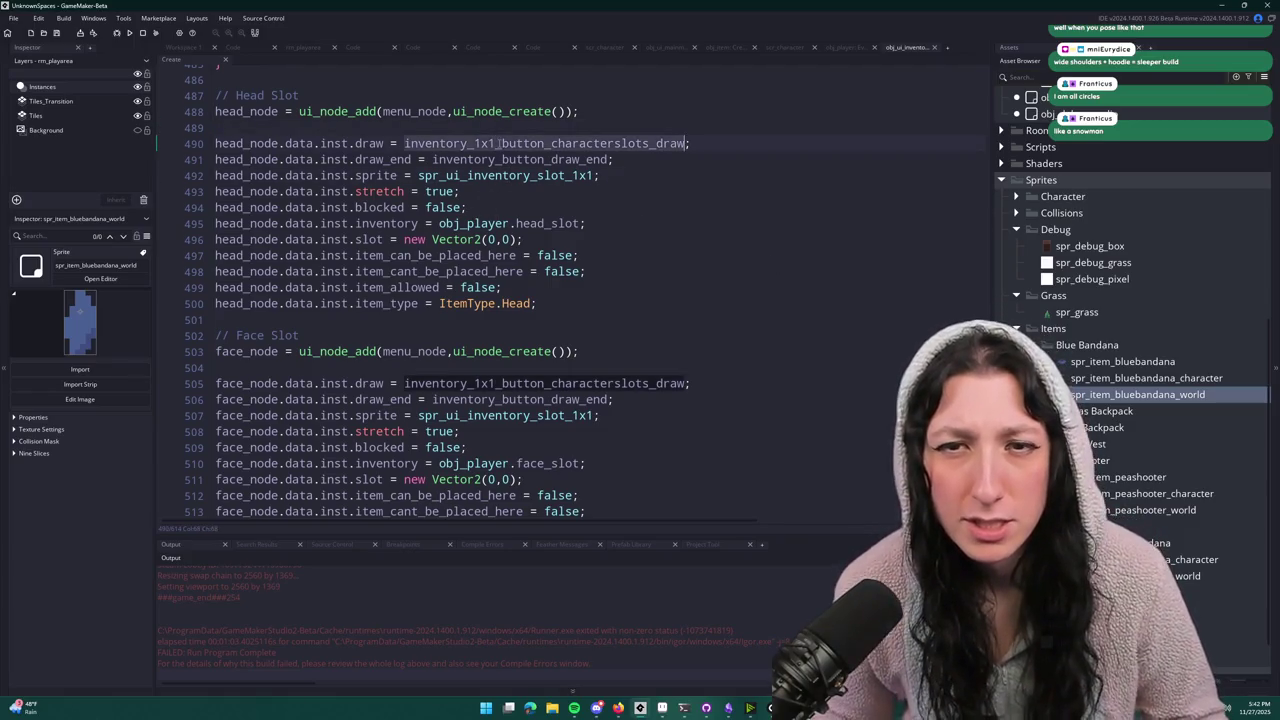
{"action": "double_click", "coordinate": [515, 160]}
{"action": "key", "text": "ctrl+f"}
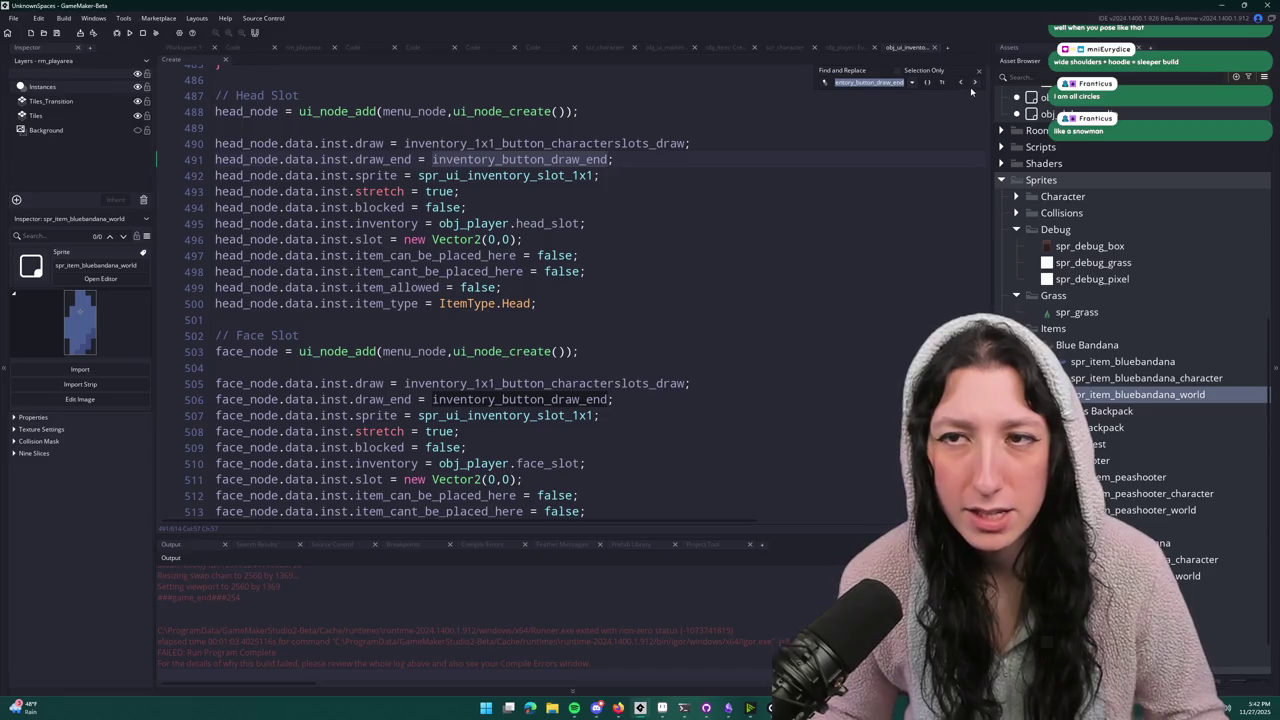
{"action": "left_click", "coordinate": [974, 84]}
{"action": "left_click", "coordinate": [974, 84]}
{"action": "left_click", "coordinate": [960, 85]}
{"action": "left_click", "coordinate": [960, 85]}
{"action": "left_click", "coordinate": [960, 85]}
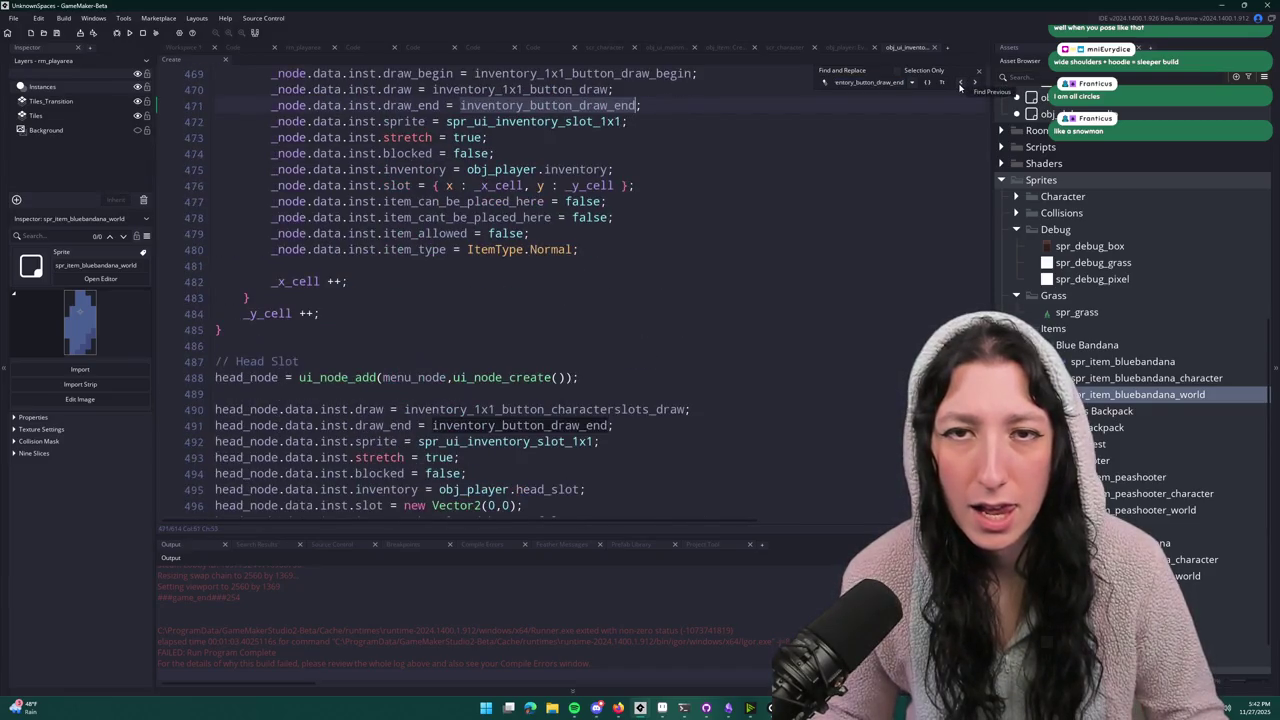
{"action": "left_click", "coordinate": [960, 85]}
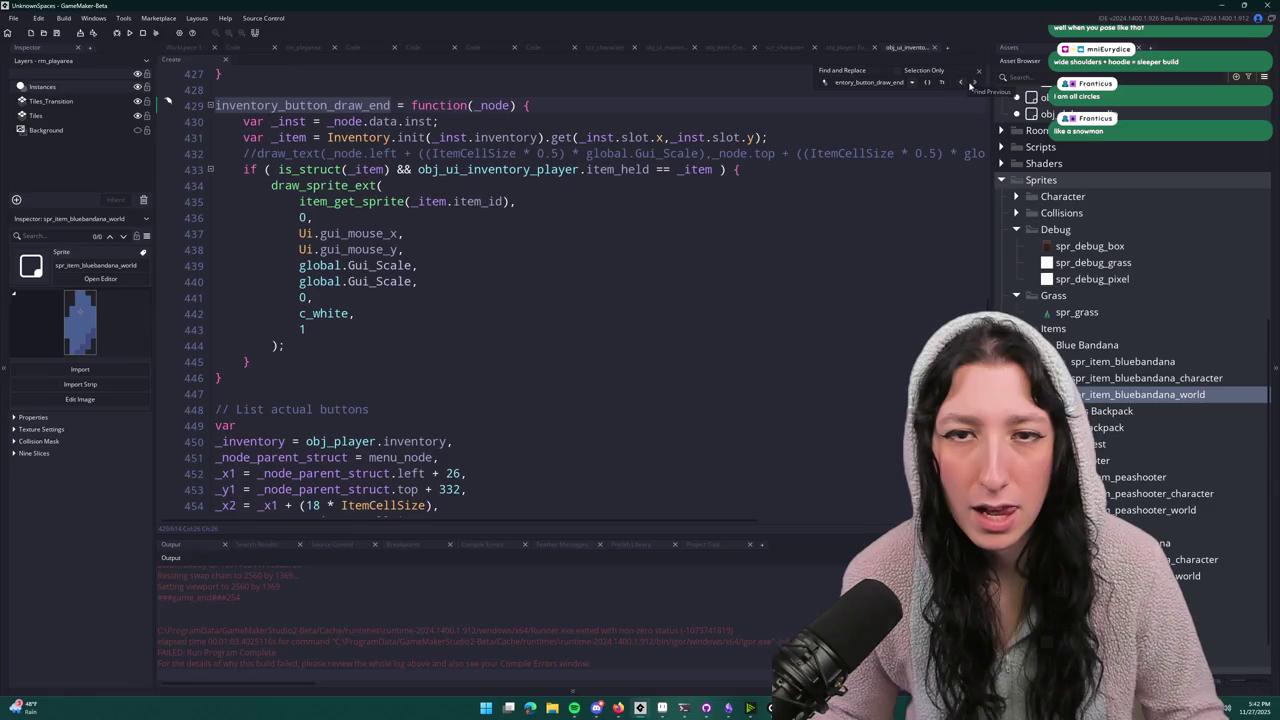
{"action": "left_click", "coordinate": [974, 84]}
{"action": "left_click", "coordinate": [593, 89]}
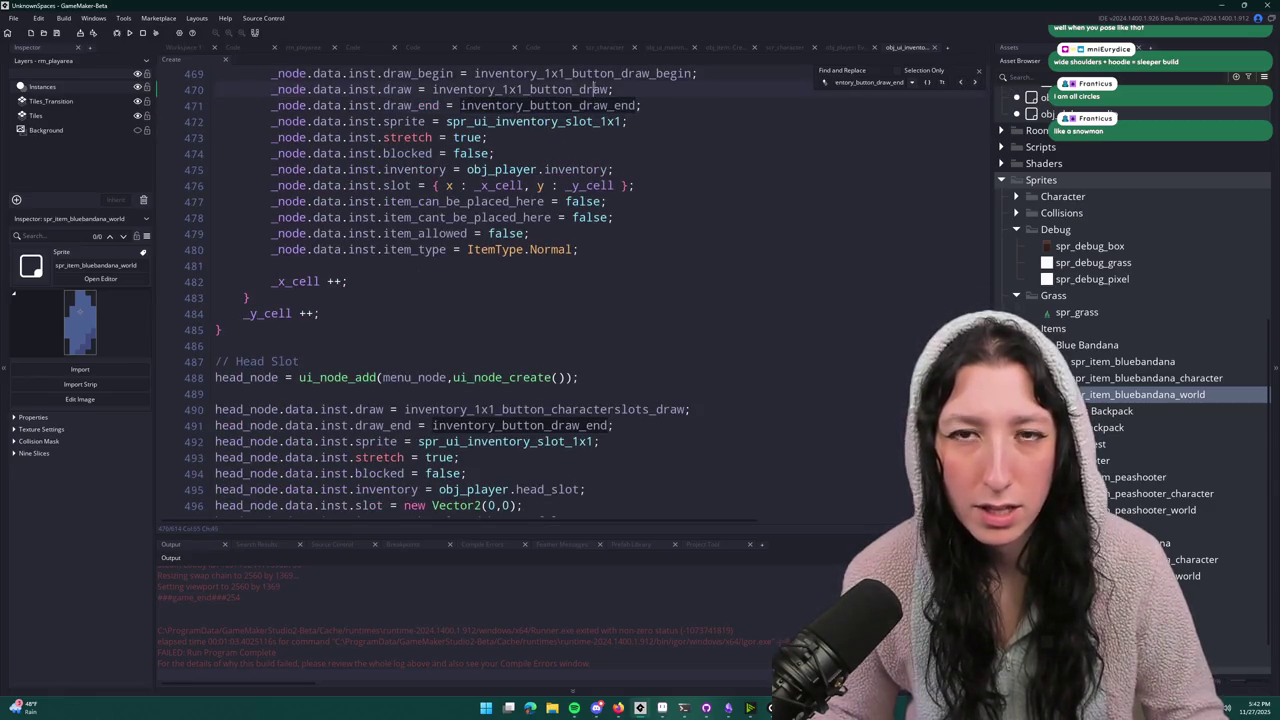
{"action": "scroll", "coordinate": [547, 361], "scroll_direction": "down", "scroll_amount": 2}
- Jump to the inventory_1x1_button_characterslots_draw definition on line 84 and maximize the code editor
{"action": "double_click", "coordinate": [584, 309]}
{"action": "key", "text": "ctrl+f"}
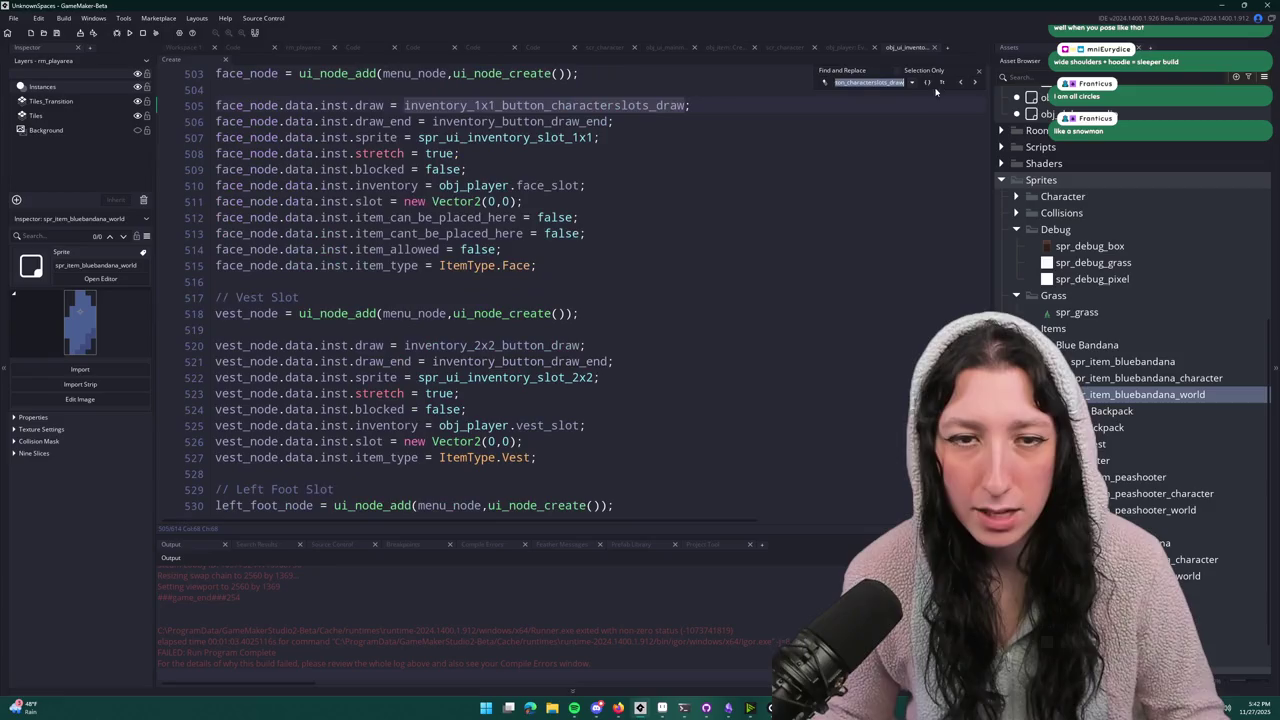
{"action": "left_click", "coordinate": [966, 82]}
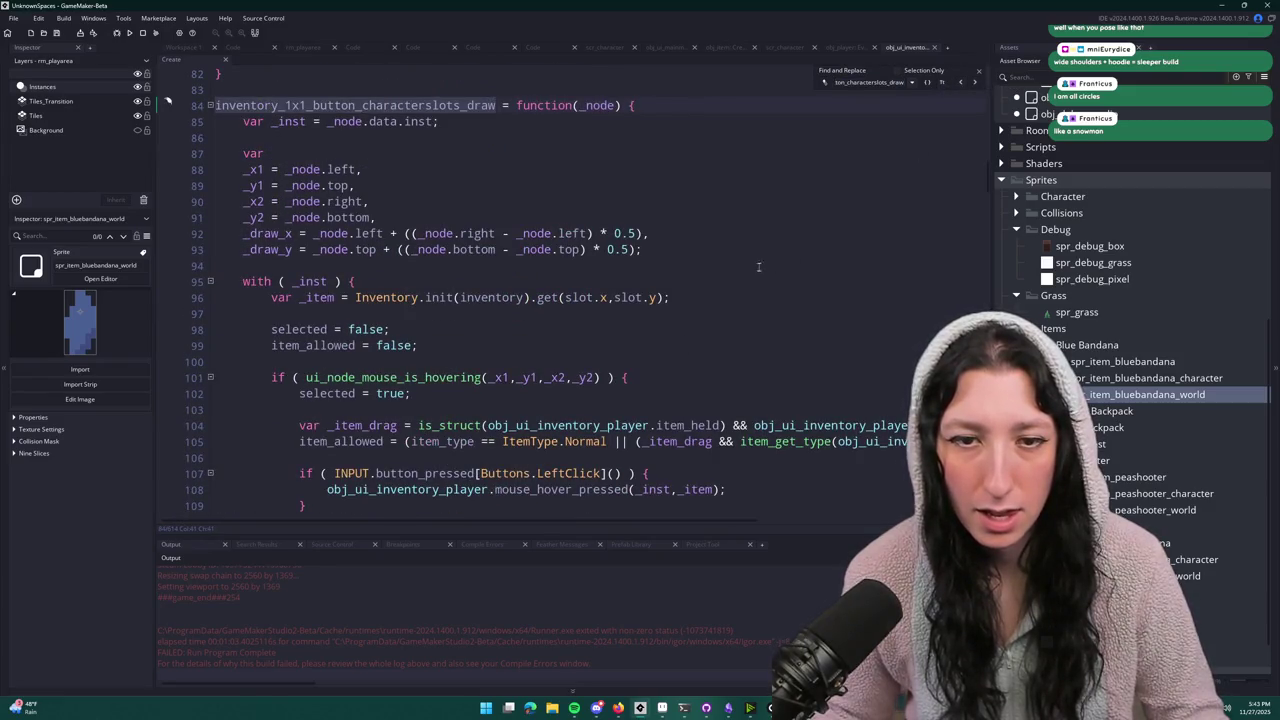
{"action": "scroll", "coordinate": [758, 267], "scroll_direction": "down", "scroll_amount": 4}
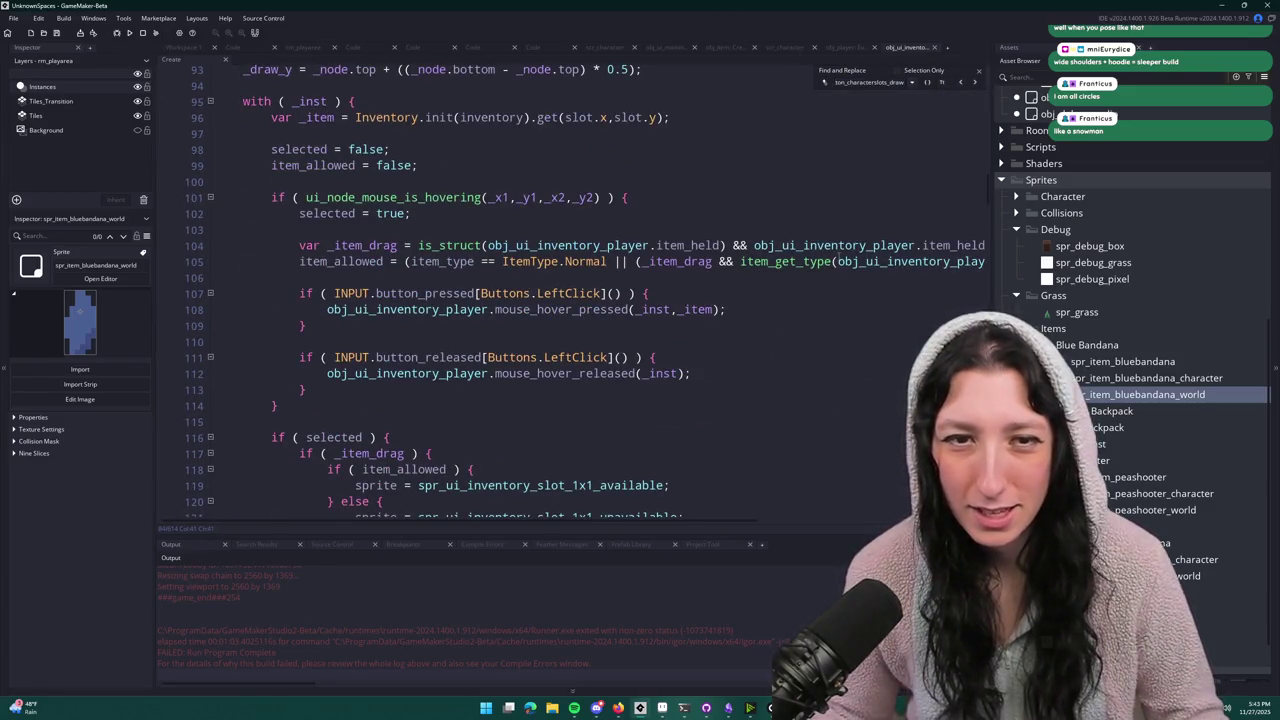
{"action": "left_click", "coordinate": [977, 74]}
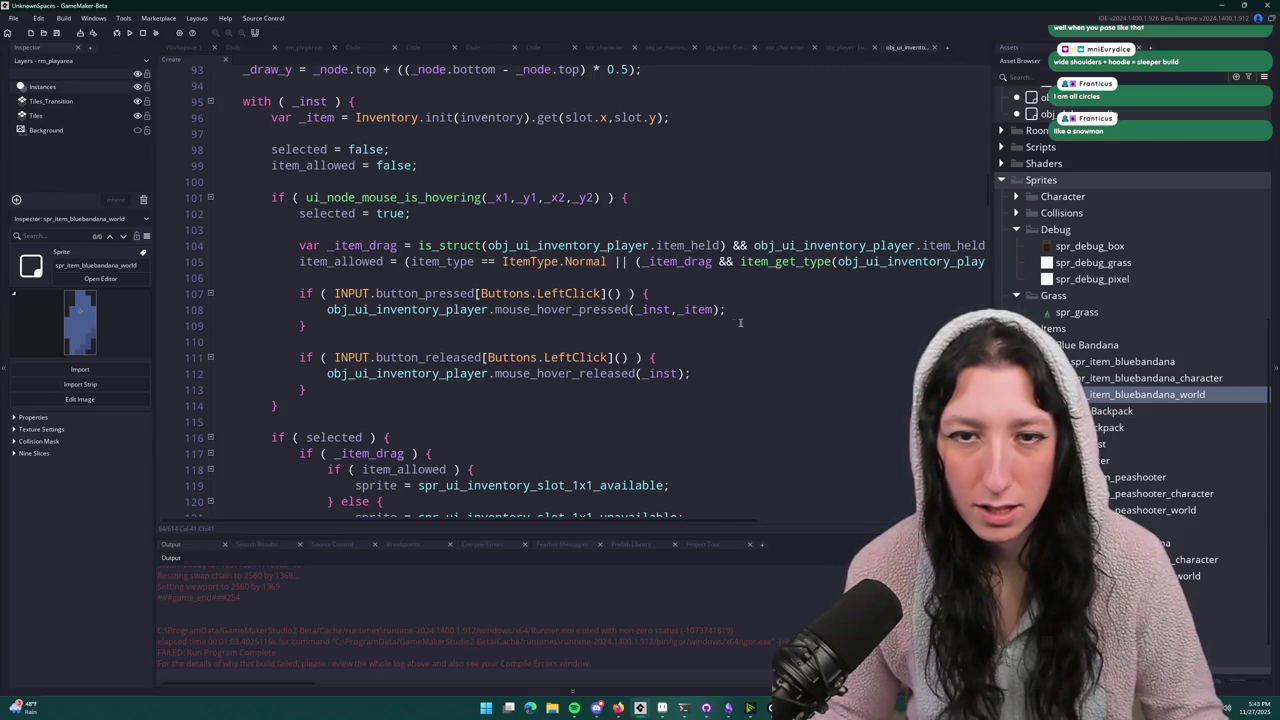
{"action": "double_click", "coordinate": [378, 260]}
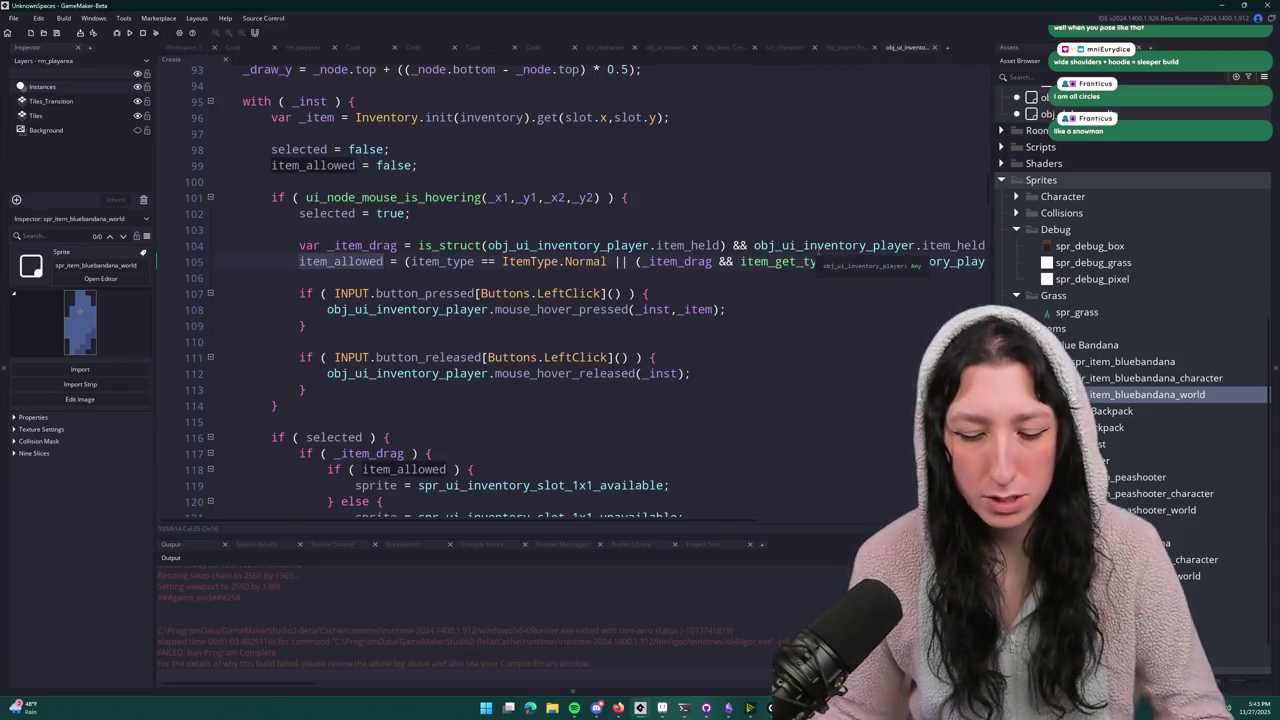
{"action": "key", "text": "F12"}
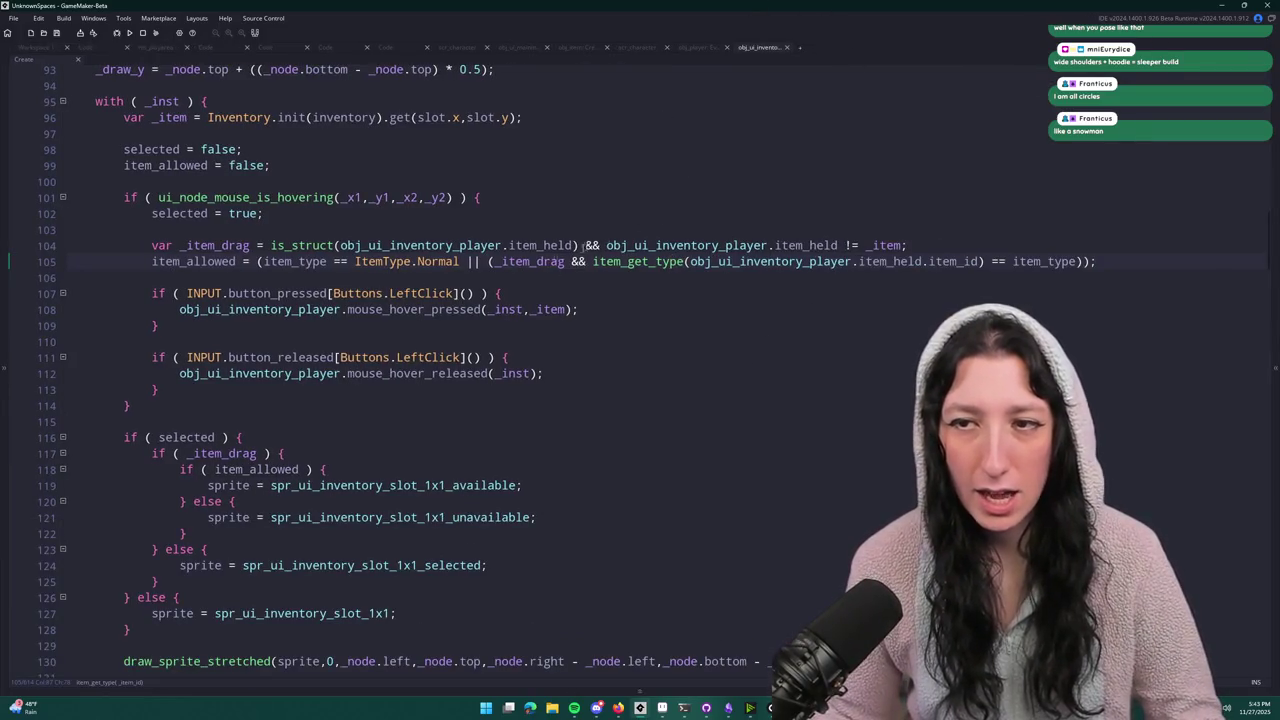
- Wrap the INPUT.button_released check in an 'if ( item_allowed ) { }' block and indent it
{"action": "key", "text": "Return"}
{"action": "type", "text": "if ( item_allowed ) {"}
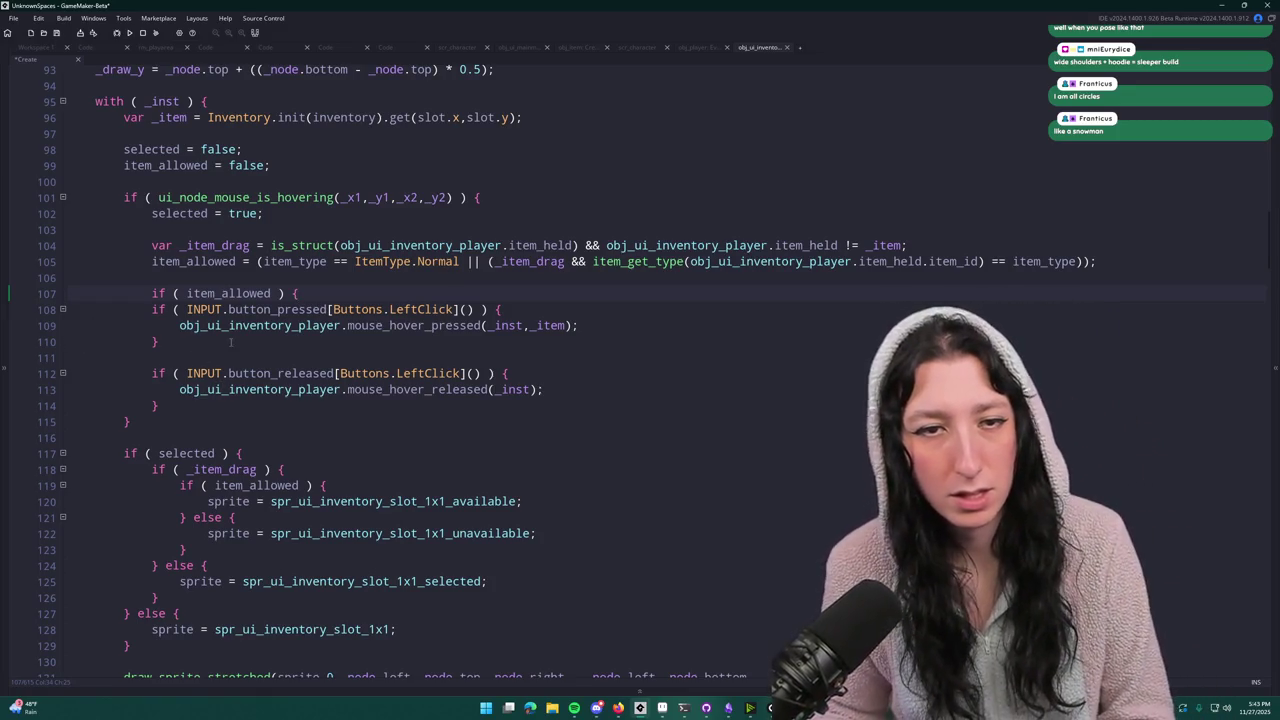
{"action": "left_click_drag", "start_coordinate": [300, 293], "coordinate": [152, 293]}
{"action": "key", "text": "ctrl+c"}
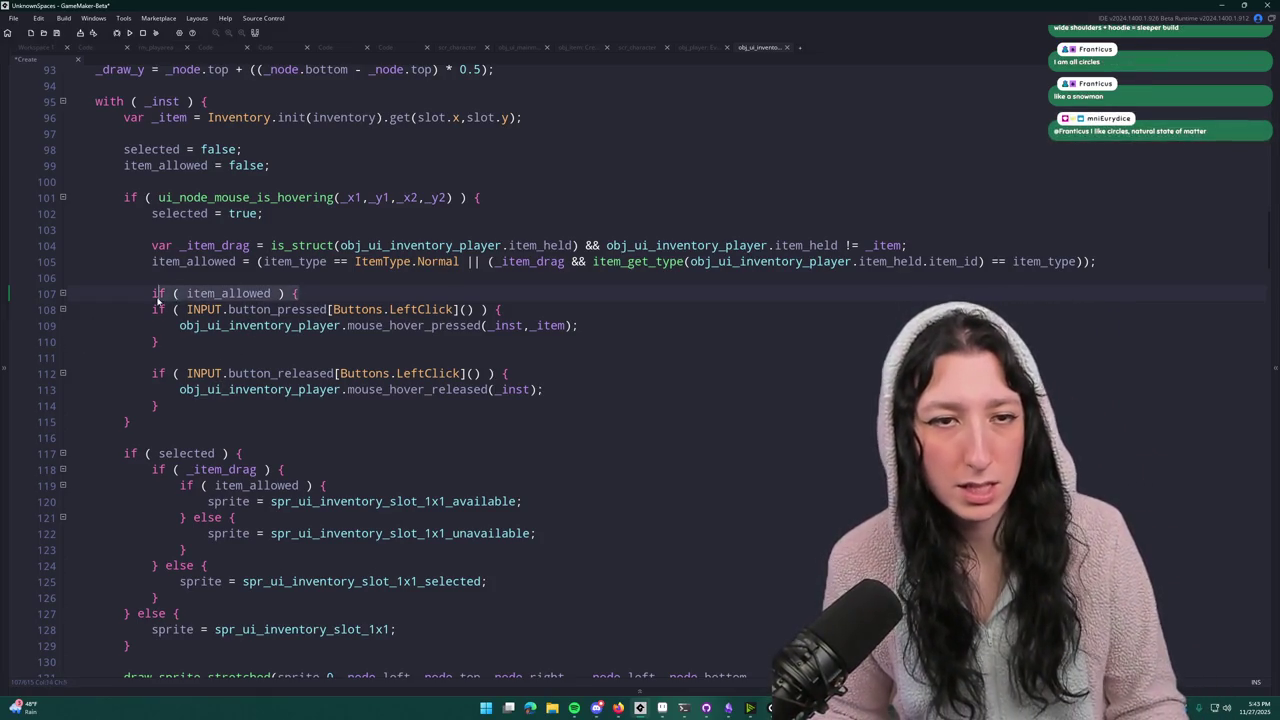
{"action": "key", "text": "BackSpace"}
{"action": "key", "text": "BackSpace"}
{"action": "key", "text": "BackSpace"}
{"action": "key", "text": "BackSpace"}
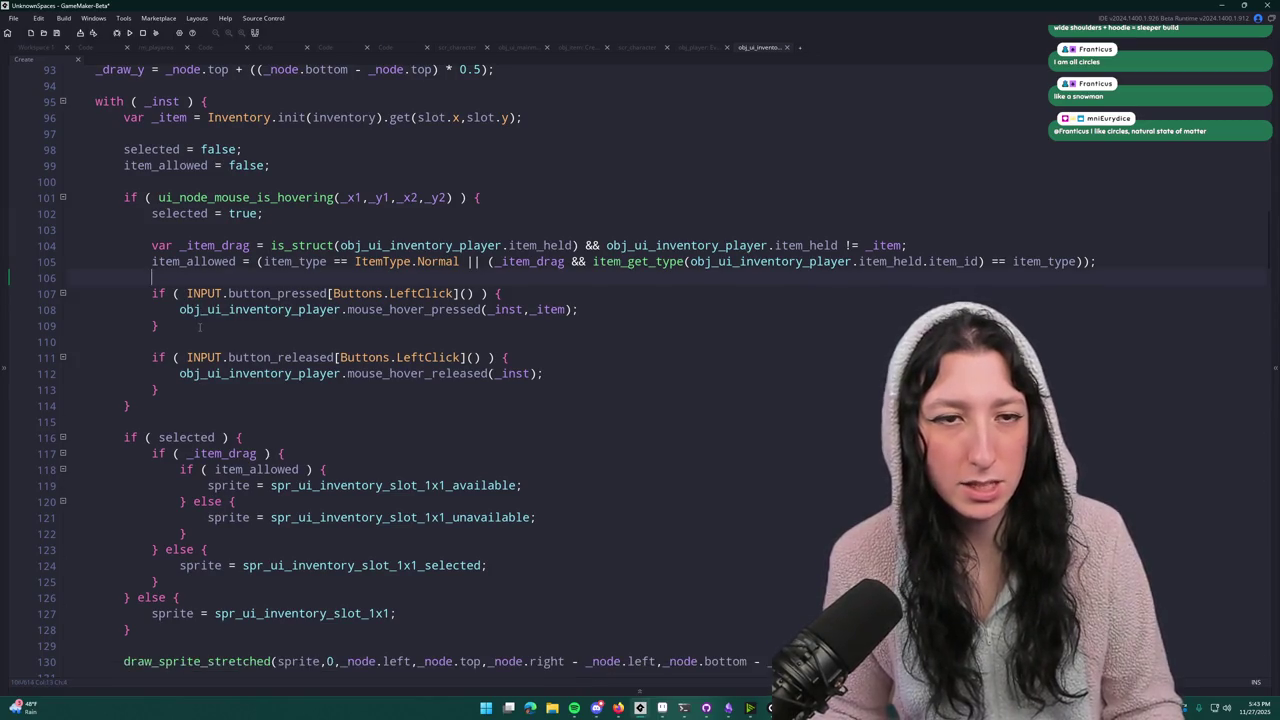
{"action": "key", "text": "Return"}
{"action": "key", "text": "ctrl+v"}
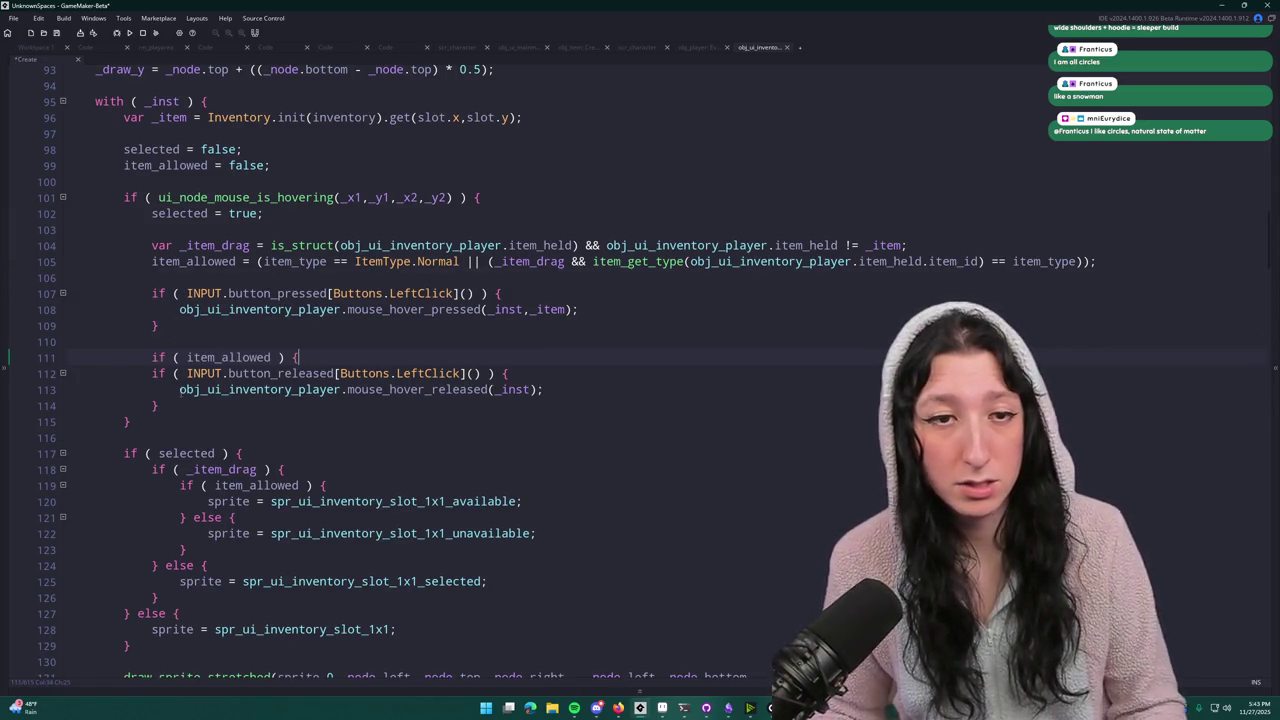
{"action": "key", "text": "Return"}
{"action": "type", "text": "}"}
{"action": "left_click_drag", "start_coordinate": [160, 405], "coordinate": [152, 373]}
{"action": "key", "text": "Tab"}
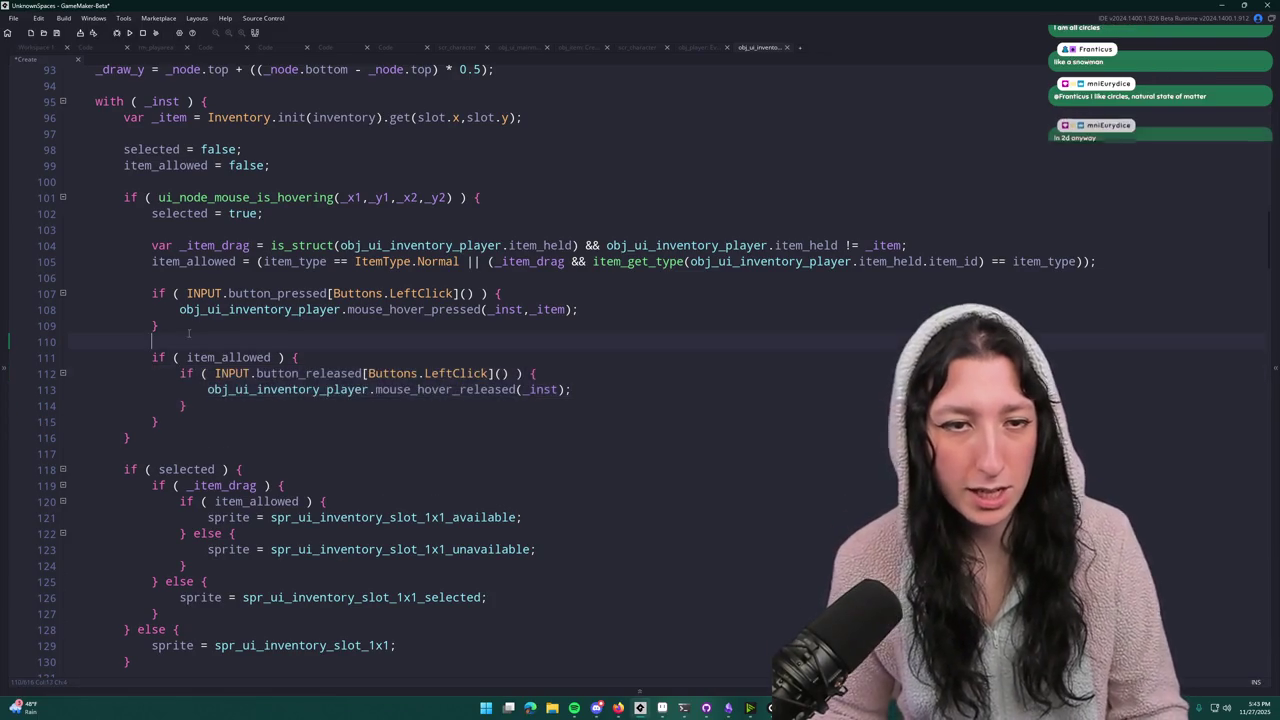
{"action": "left_click", "coordinate": [188, 336]}
- Run the game with F5, create a lobby and raise the game window
{"action": "key", "text": "F5"}
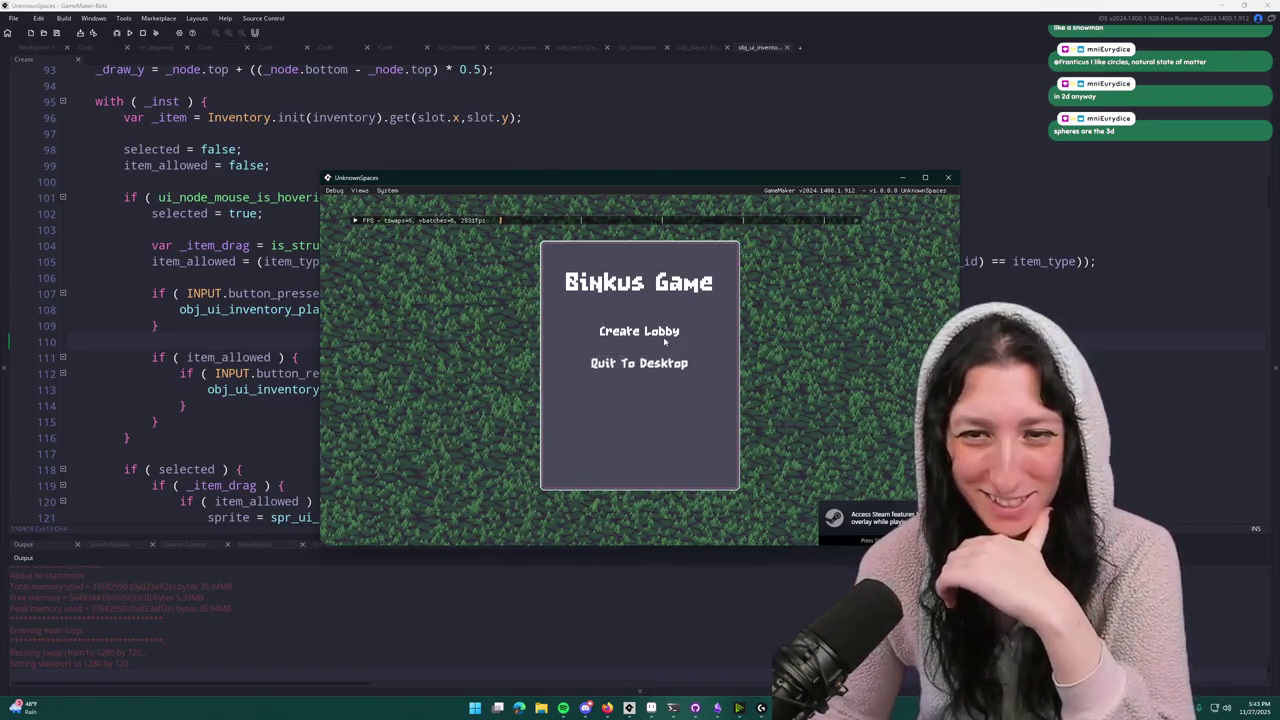
{"action": "left_click", "coordinate": [620, 334]}
{"action": "left_click_drag", "start_coordinate": [690, 174], "coordinate": [681, 4]}
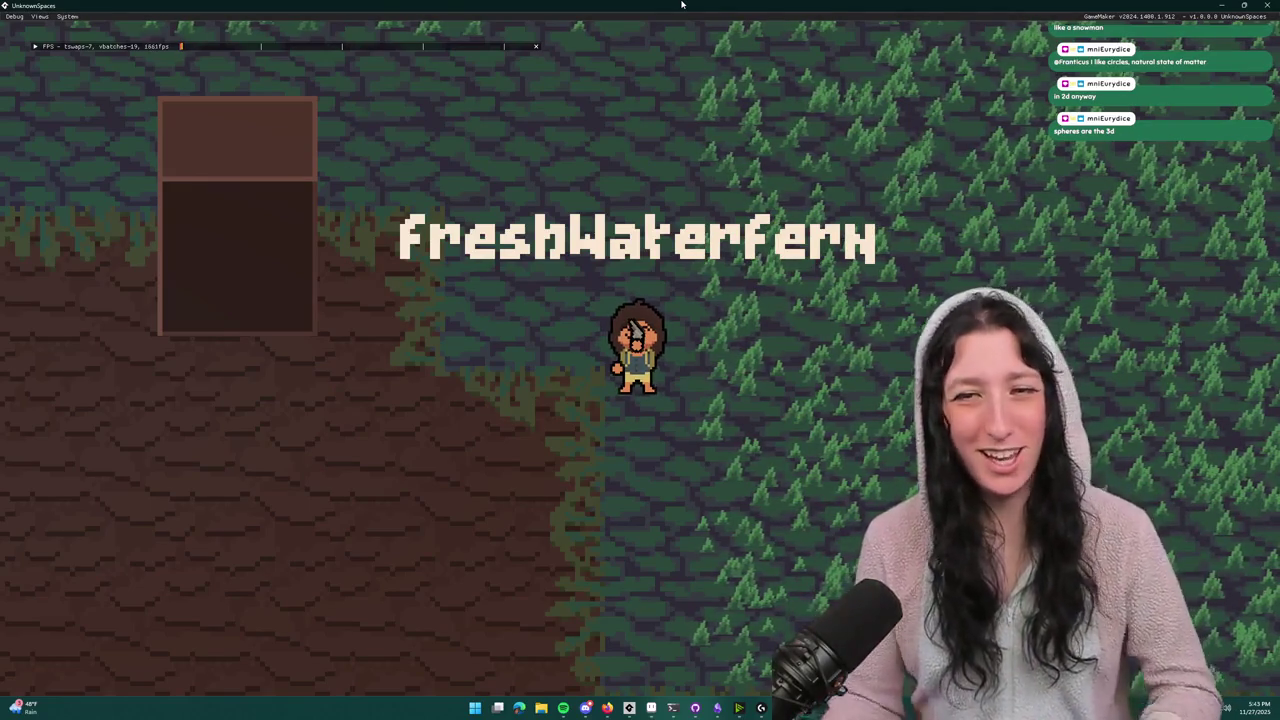
{"action": "key", "text": "s"}
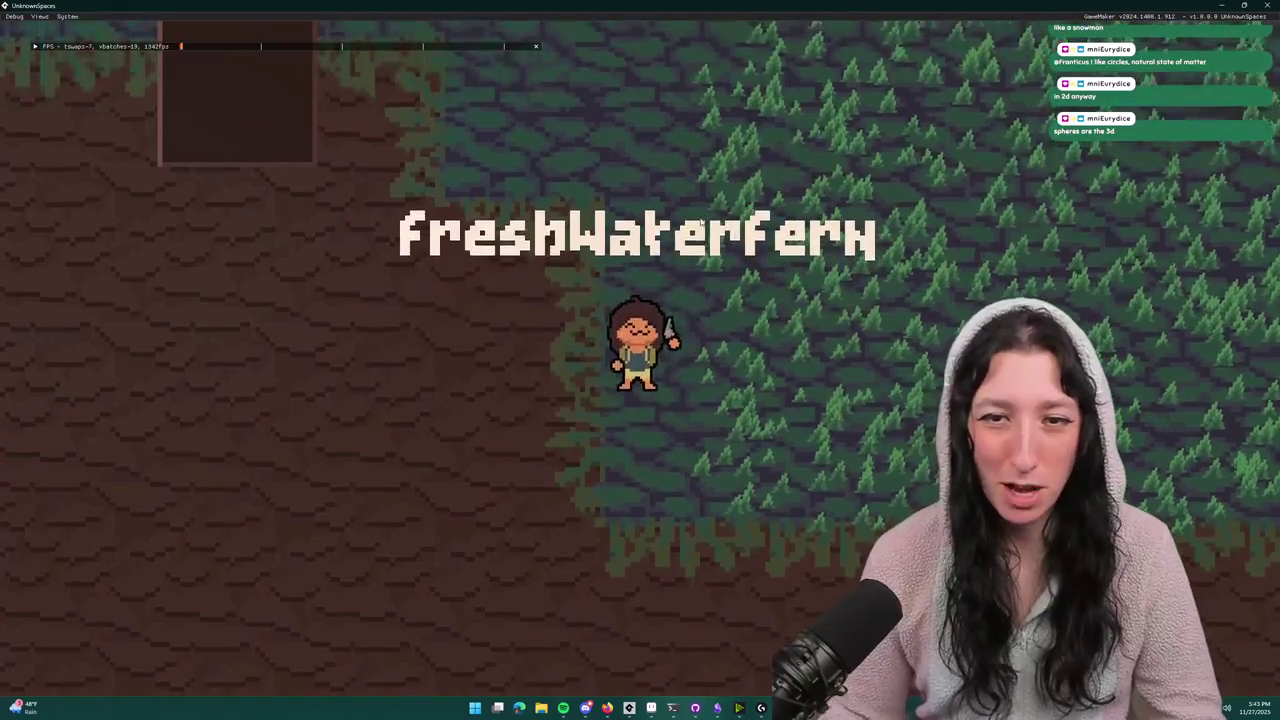
- In the inventory, equip the vest in the body slot and the blue bandana on the head
{"action": "key", "text": "i"}
{"action": "mouse_move", "coordinate": [279, 411]}
{"action": "left_mouse_down"}
{"action": "mouse_move", "coordinate": [286, 346]}
{"action": "mouse_move", "coordinate": [229, 103]}
{"action": "mouse_move", "coordinate": [277, 300]}
{"action": "left_mouse_up"}
{"action": "mouse_move", "coordinate": [231, 411]}
{"action": "left_mouse_down"}
{"action": "mouse_move", "coordinate": [253, 282]}
{"action": "mouse_move", "coordinate": [266, 288]}
{"action": "left_mouse_up"}
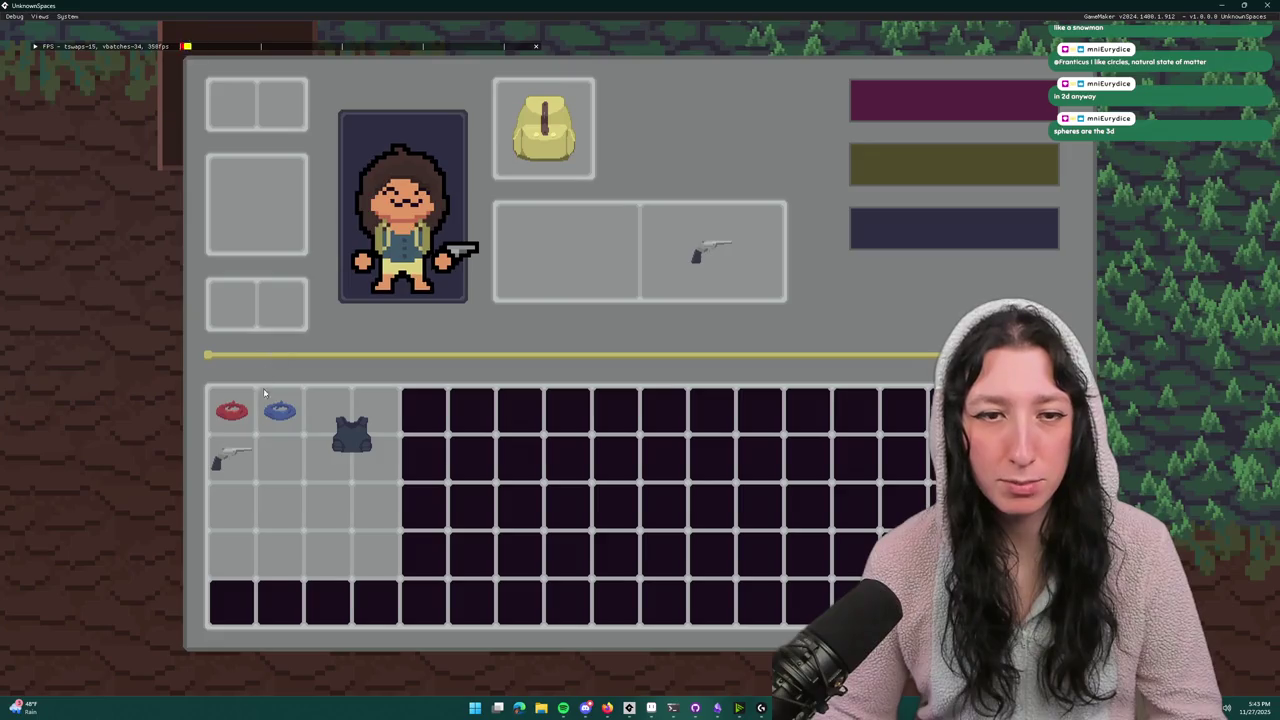
{"action": "mouse_move", "coordinate": [352, 432]}
{"action": "left_mouse_down"}
{"action": "mouse_move", "coordinate": [290, 232]}
{"action": "mouse_move", "coordinate": [270, 215]}
{"action": "left_mouse_up"}
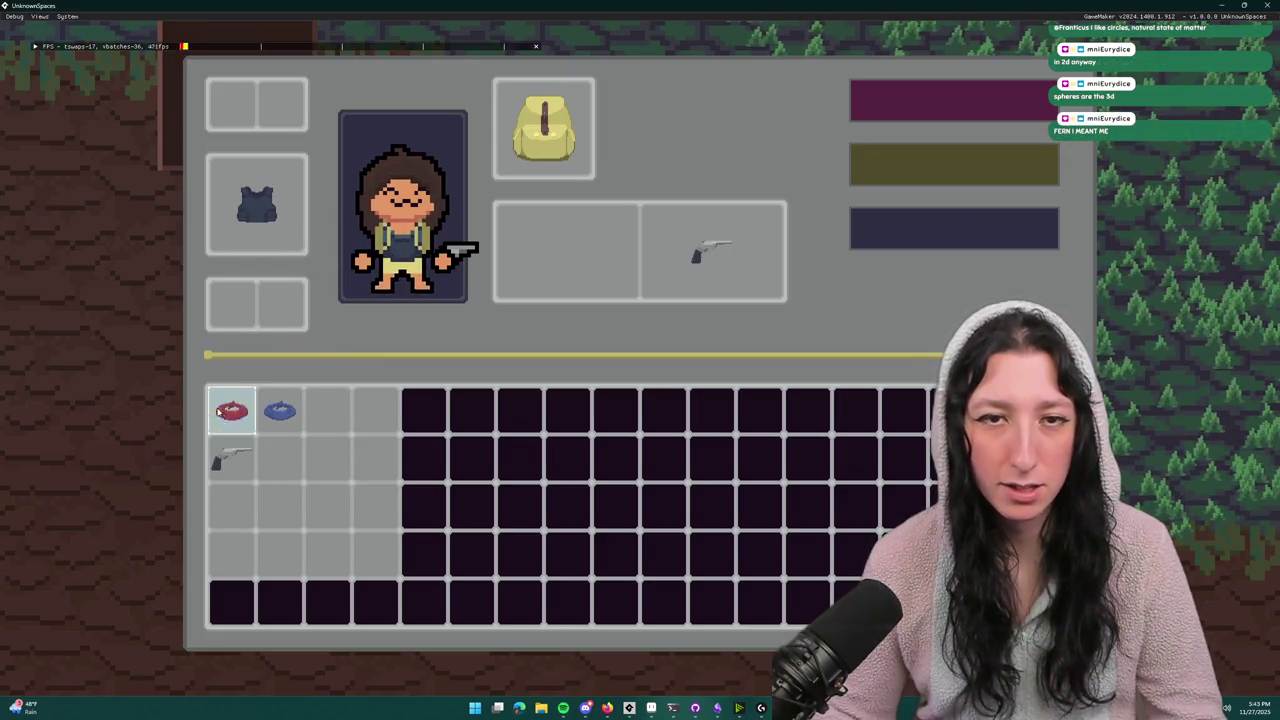
{"action": "left_click_drag", "start_coordinate": [231, 411], "coordinate": [235, 105]}
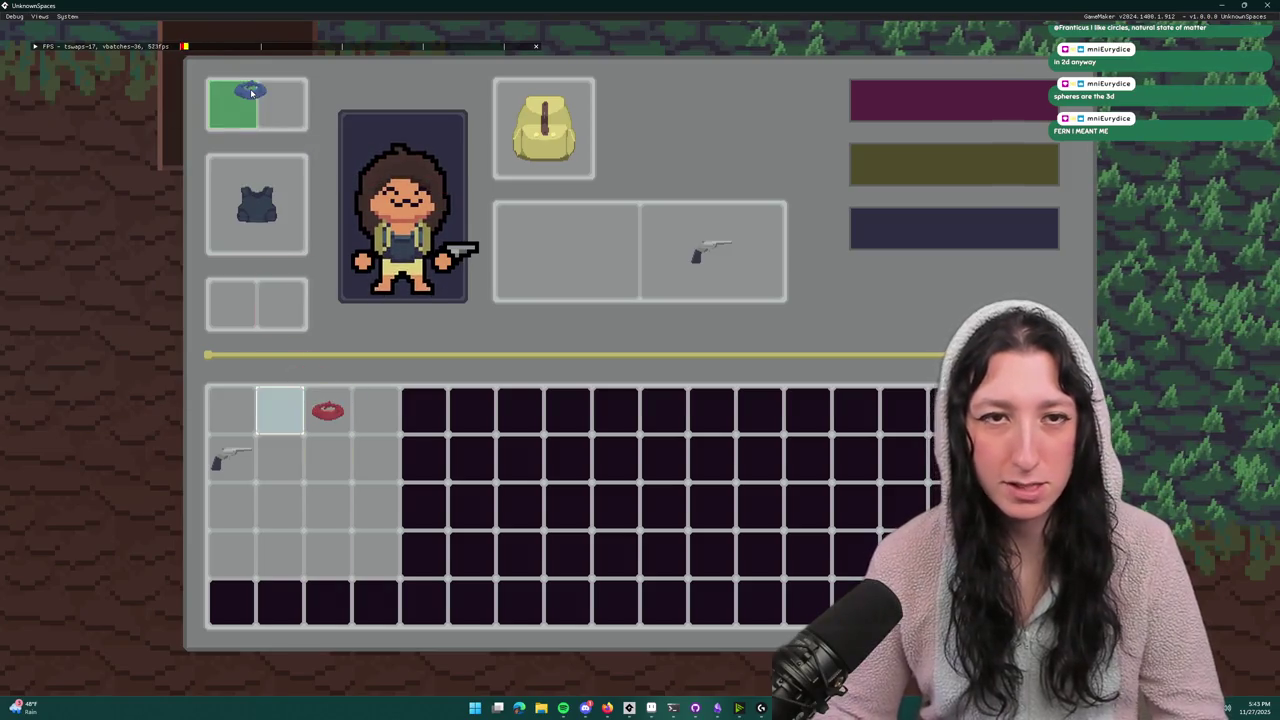
{"action": "left_click_drag", "start_coordinate": [251, 92], "coordinate": [251, 92]}
{"action": "key", "text": "Tab"}
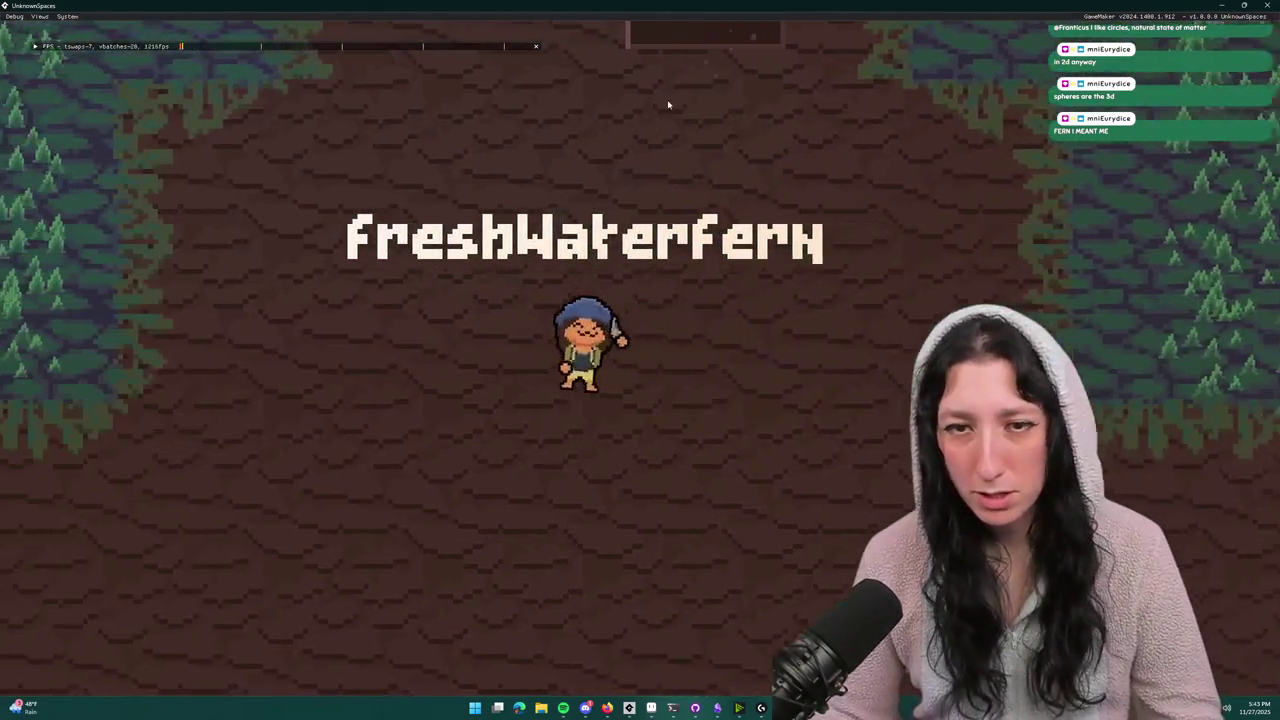
- Walk the character through the forest and clearing, toggling fullscreen, then reopen the inventory
{"action": "key", "text": "a"}
{"action": "key", "text": "w"}
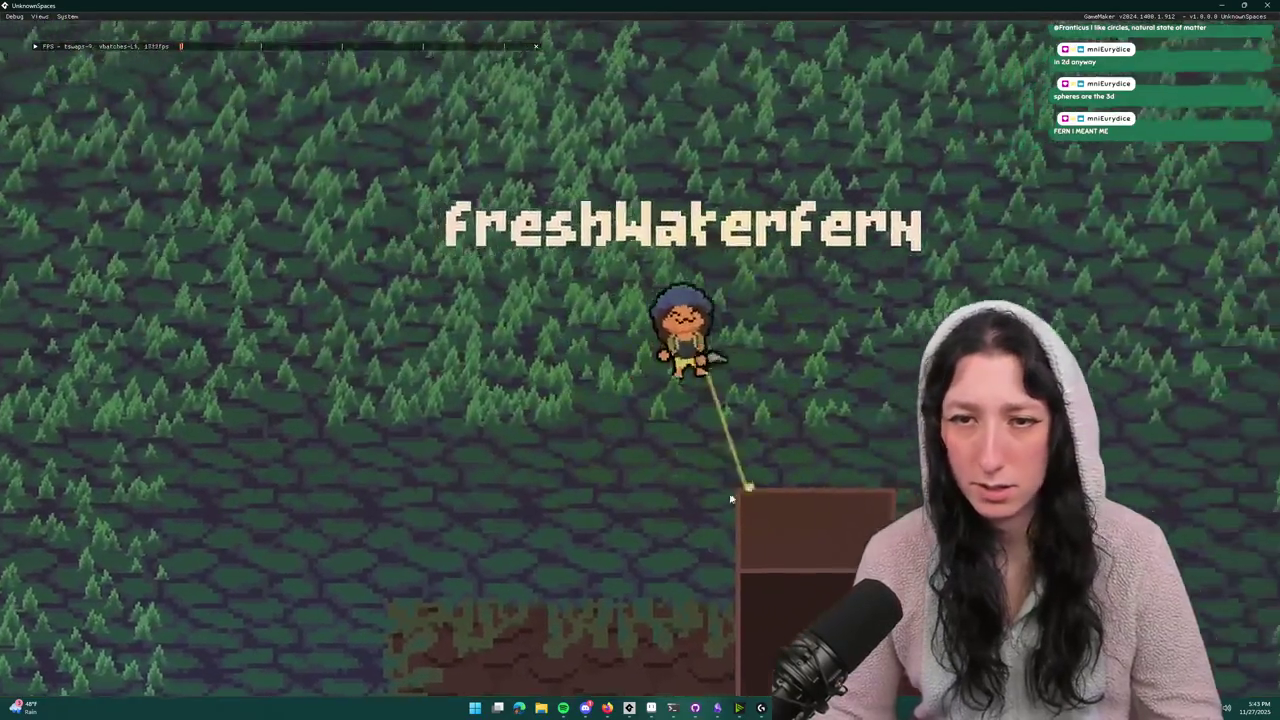
{"action": "key", "text": "s"}
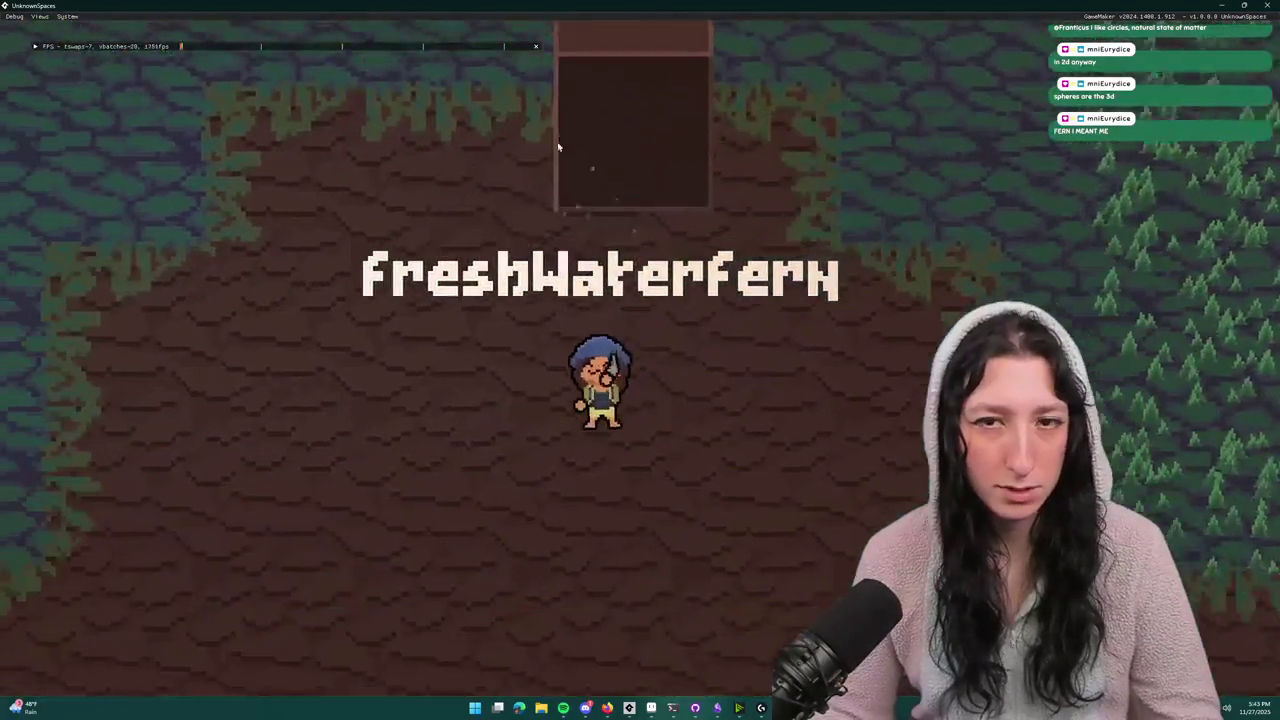
{"action": "key", "text": "F11"}
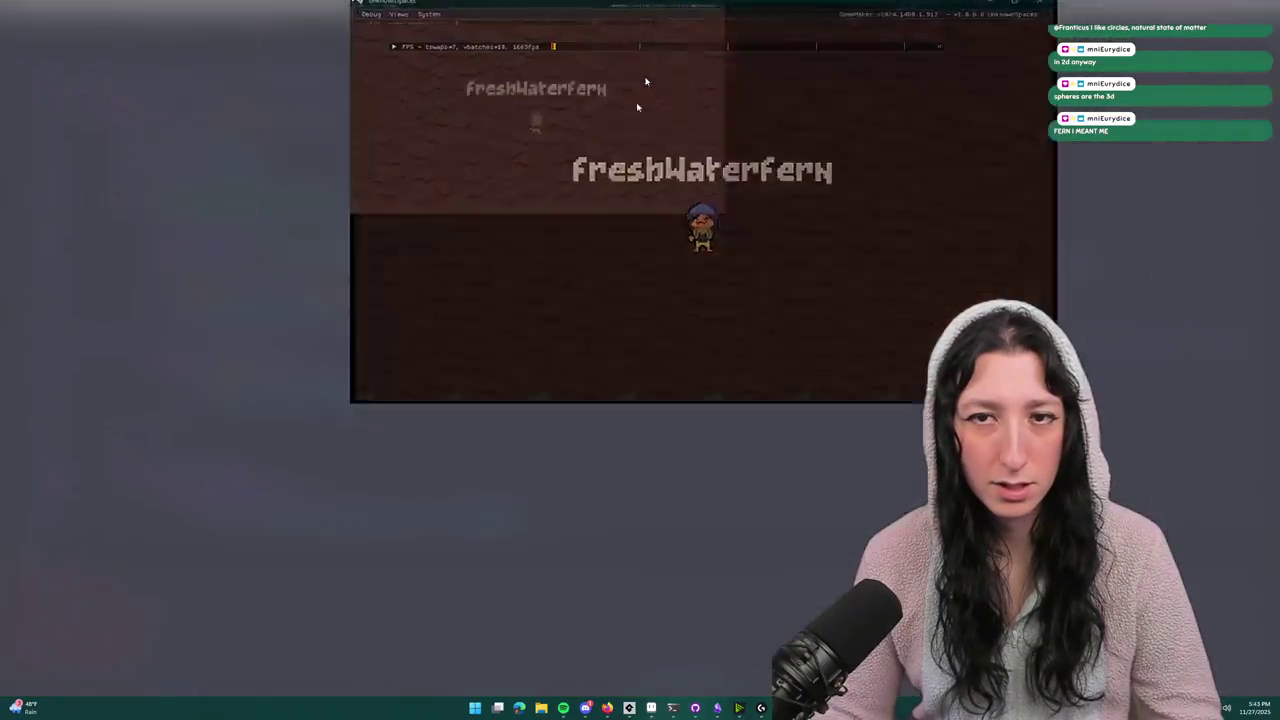
{"action": "key", "text": "w"}
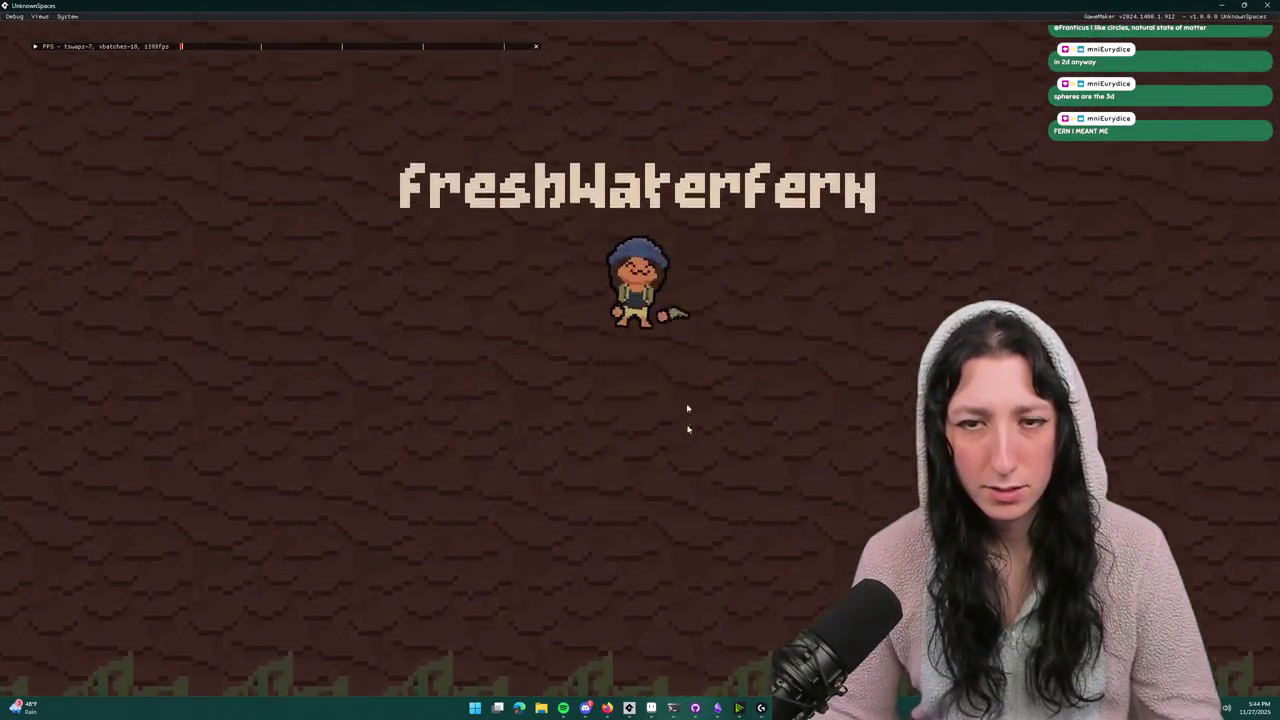
{"action": "key", "text": "w"}
{"action": "key", "text": "s"}
{"action": "key", "text": "w"}
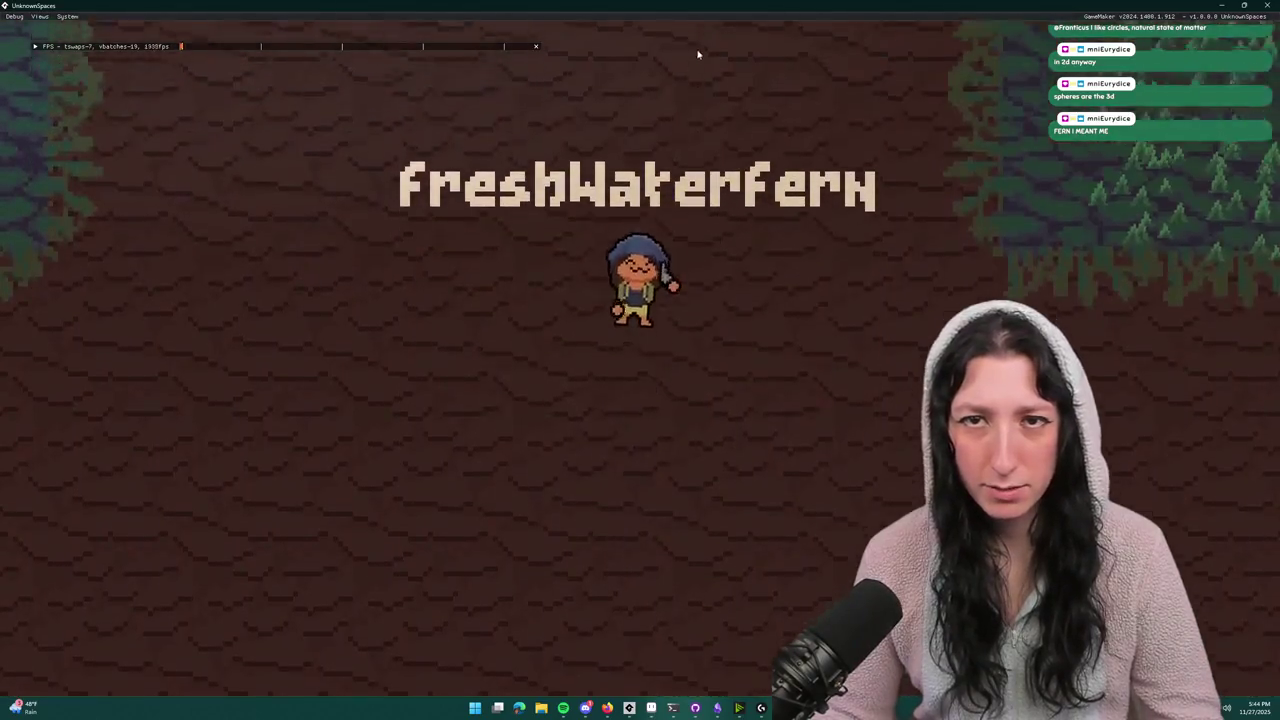
{"action": "key", "text": "Tab"}
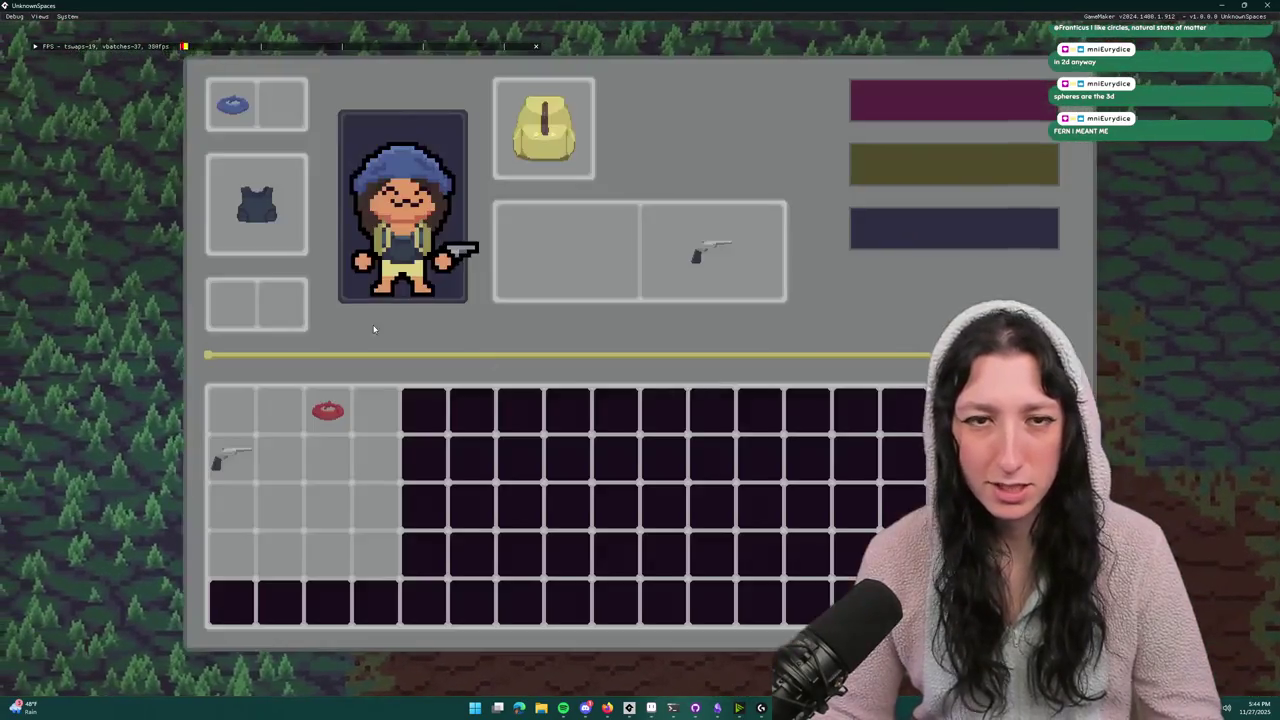
- Move the blue bandana back to the grid, equip the red hat, and walk east
{"action": "left_click_drag", "start_coordinate": [278, 368], "coordinate": [298, 403]}
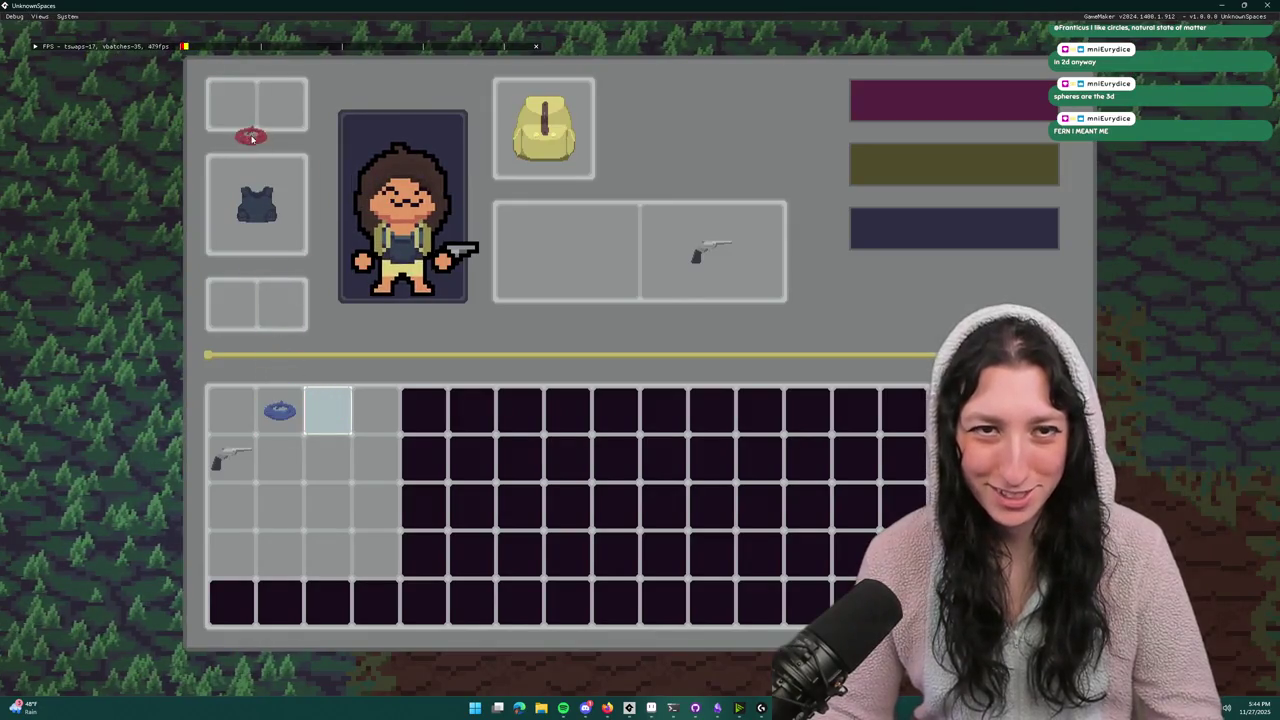
{"action": "left_click_drag", "start_coordinate": [252, 138], "coordinate": [250, 120]}
{"action": "left_click_drag", "start_coordinate": [280, 410], "coordinate": [235, 403]}
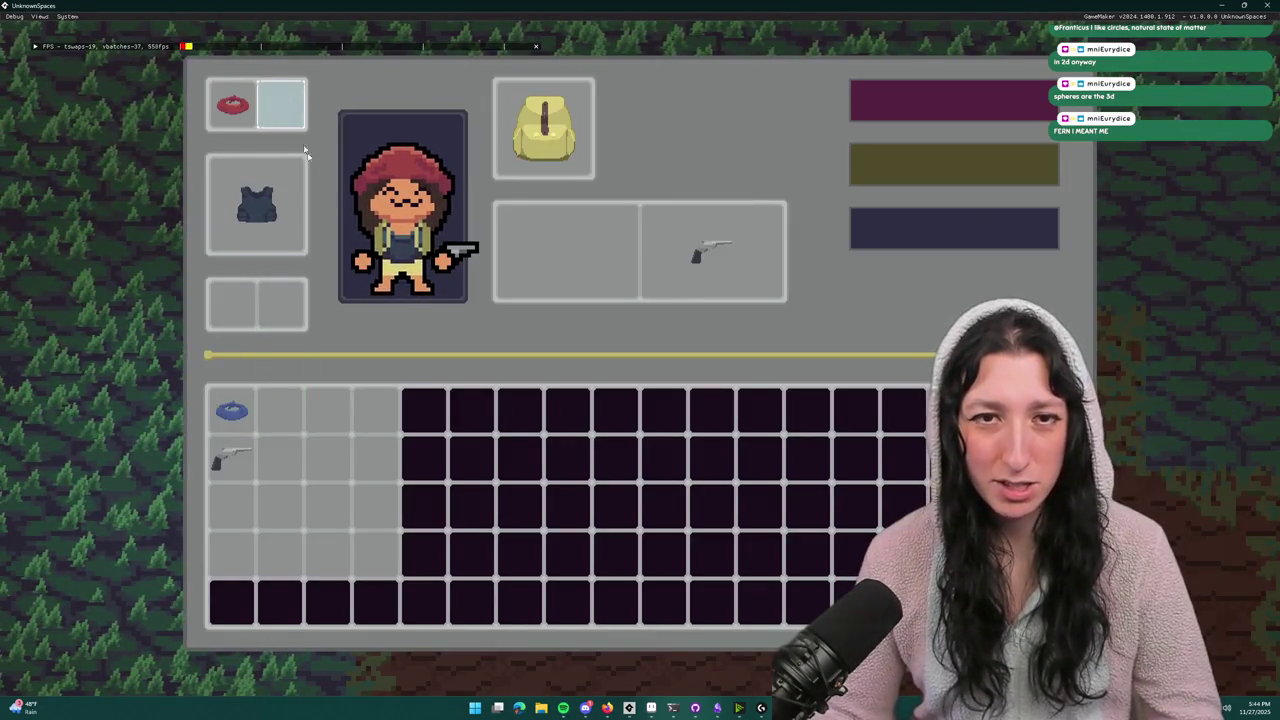
{"action": "key", "text": "Tab"}
{"action": "key", "text": "d"}
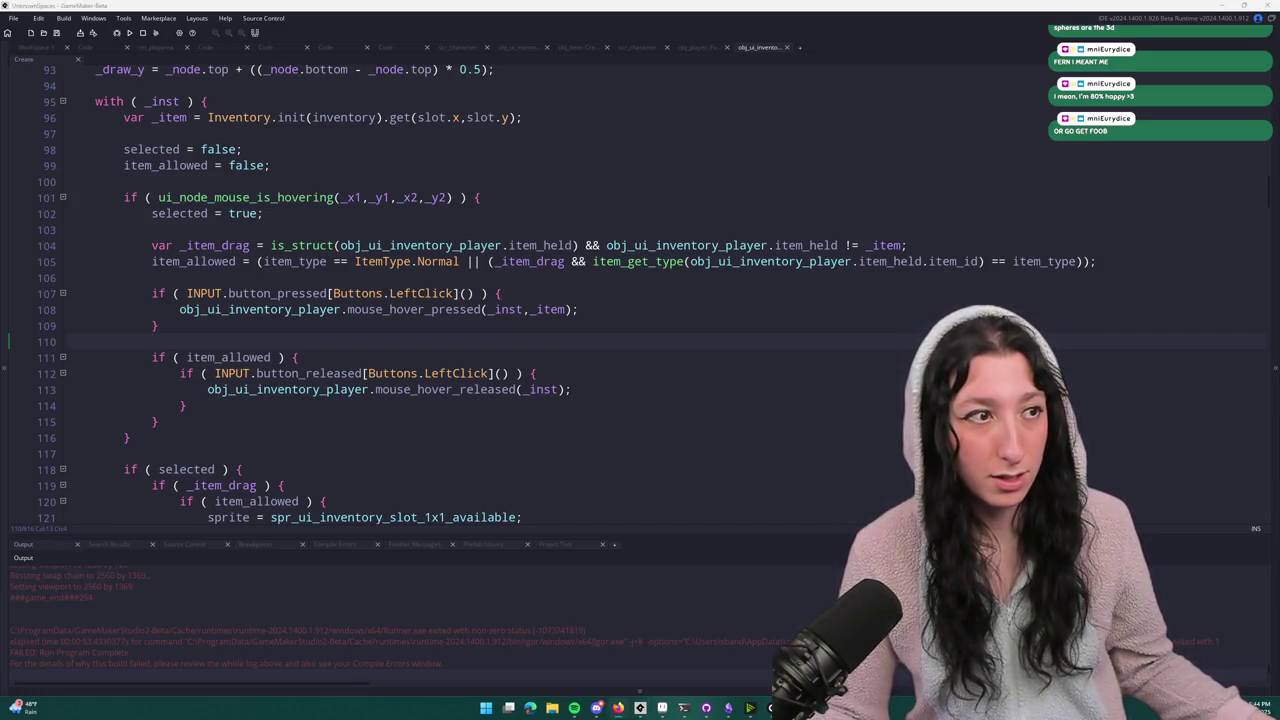
- Go to twitch in Firefox and open a live Software and Game Development stream
{"action": "type", "text": "twitch.tv/"}
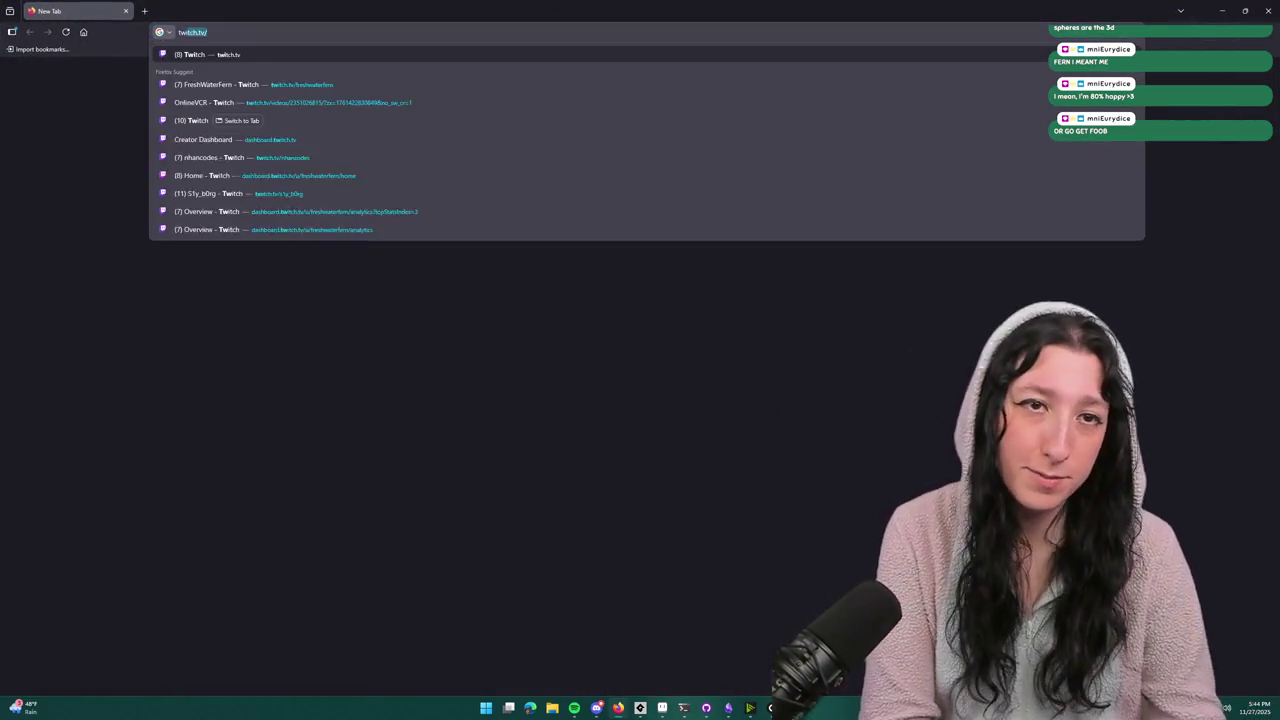
{"action": "key", "text": "Return"}
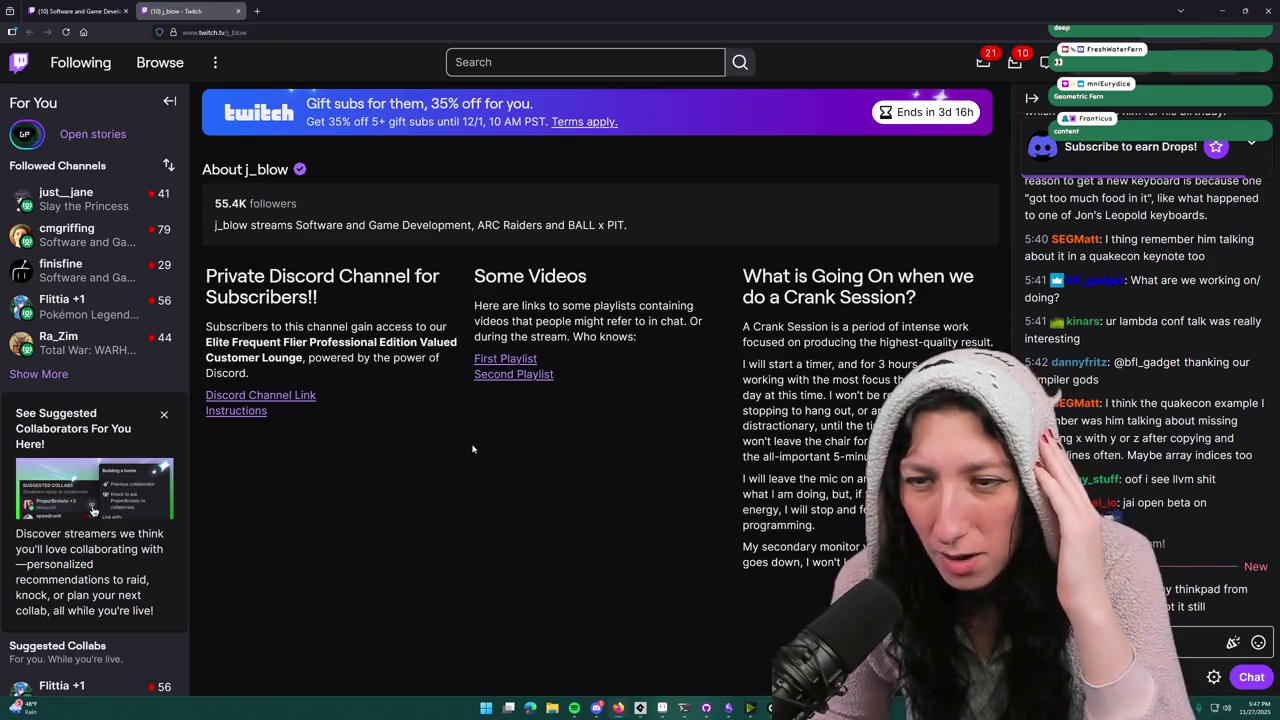
{"action": "scroll", "coordinate": [473, 449], "scroll_direction": "up", "scroll_amount": 5}
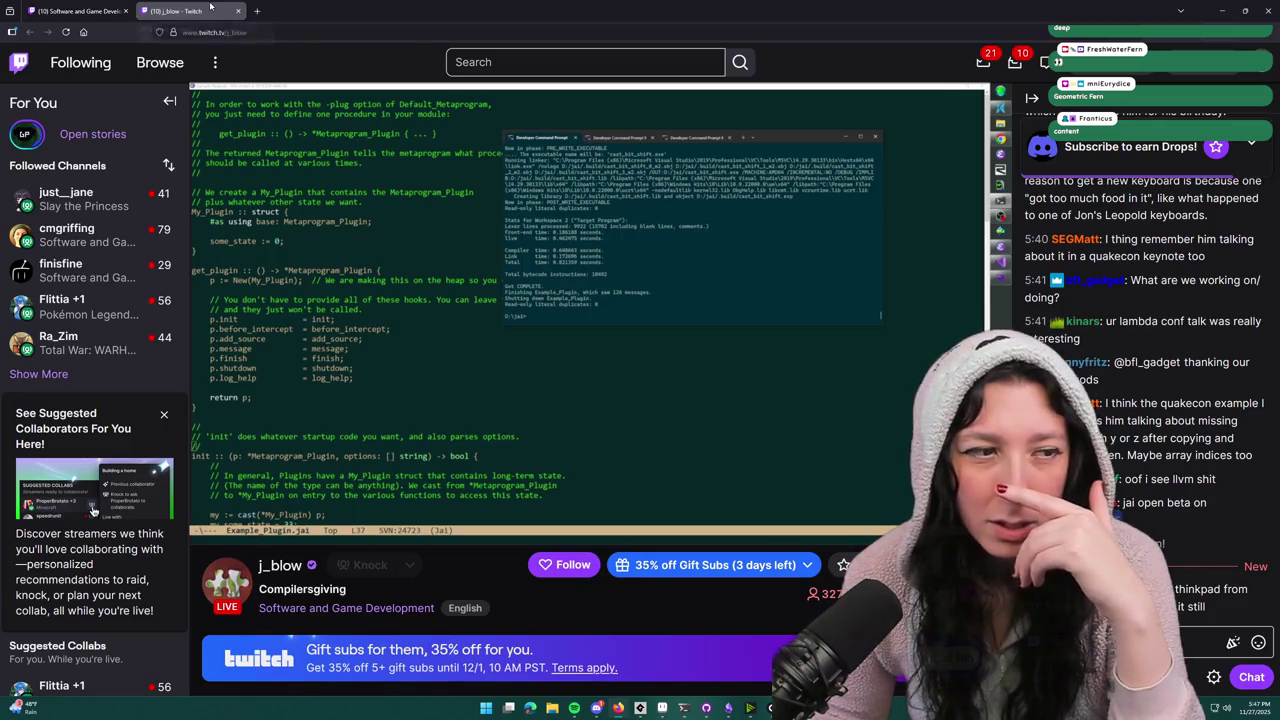
- Close the current stream tab, browse the directory, then check and close another stream tab
{"action": "left_click", "coordinate": [238, 10]}
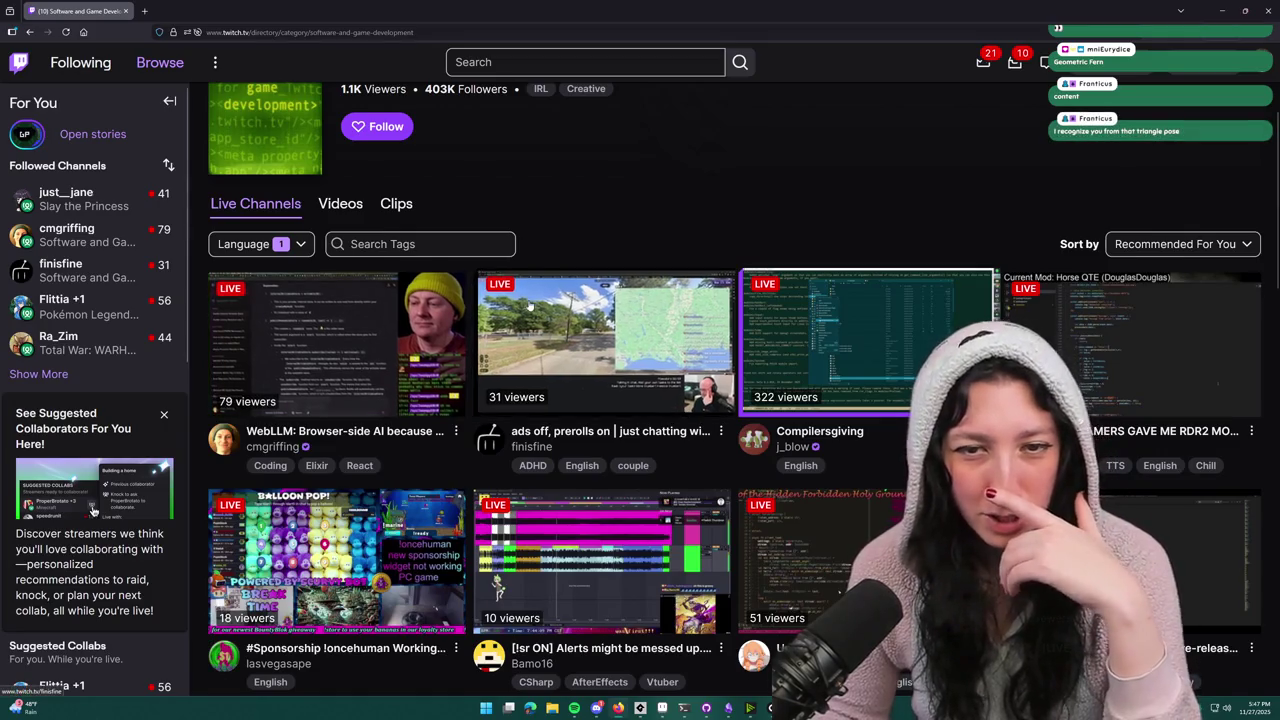
{"action": "scroll", "coordinate": [540, 370], "scroll_direction": "down", "scroll_amount": 3}
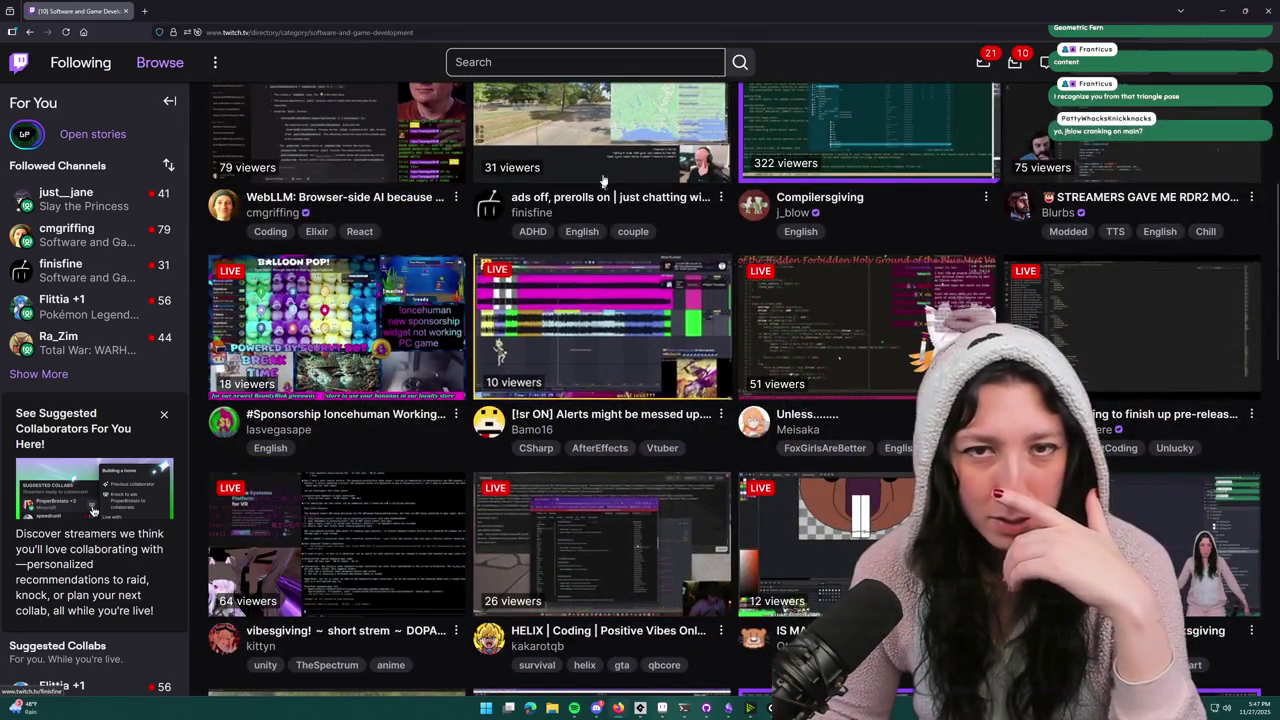
{"action": "scroll", "coordinate": [610, 141], "scroll_direction": "down", "scroll_amount": 2}
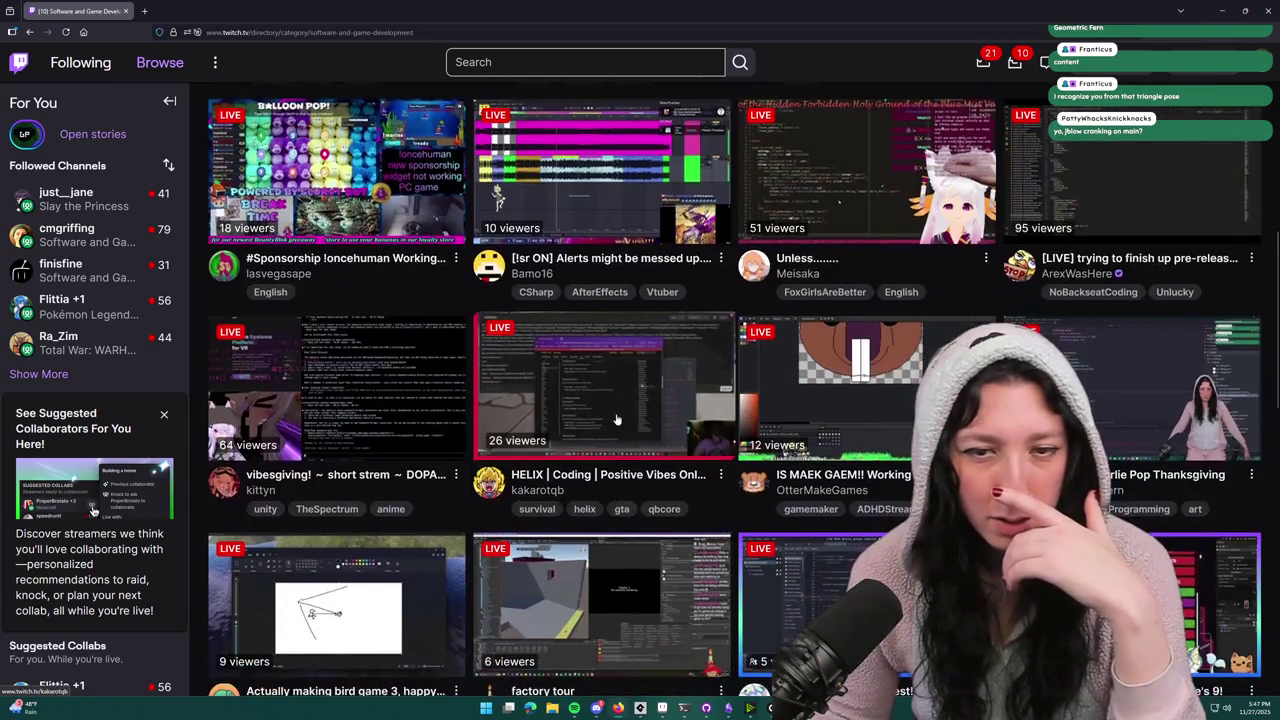
{"action": "scroll", "coordinate": [617, 419], "scroll_direction": "down", "scroll_amount": 1}
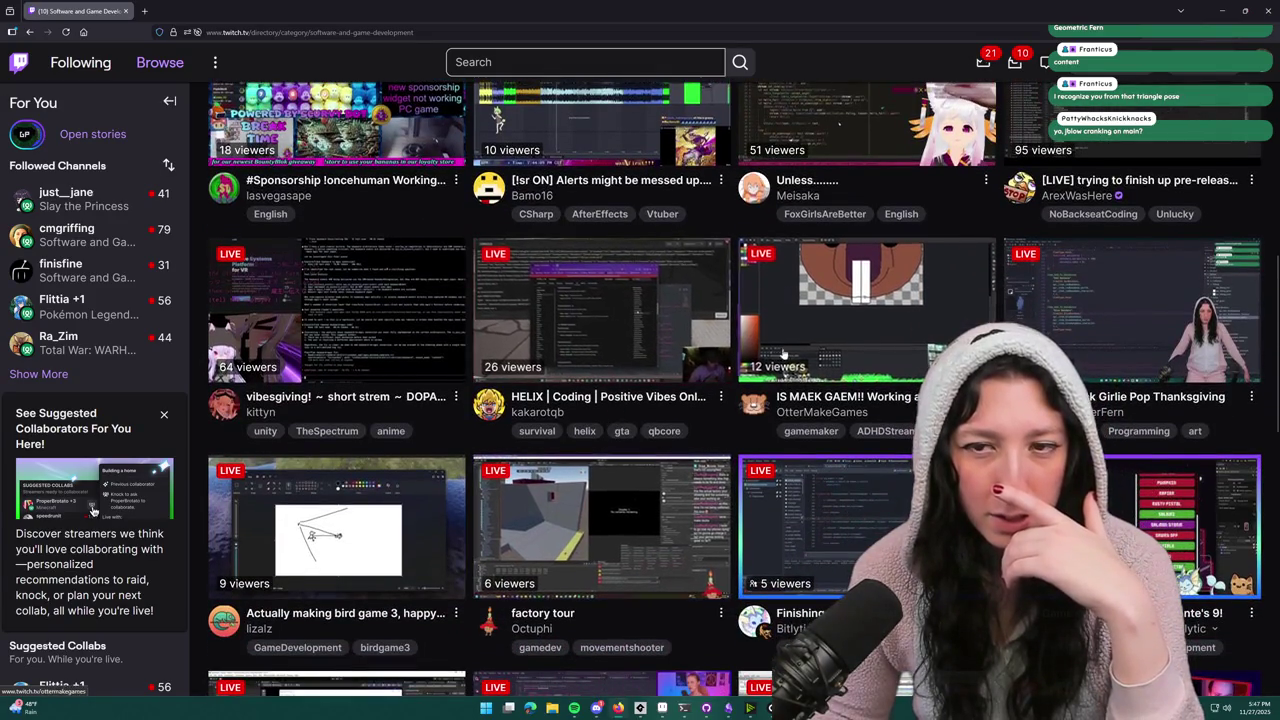
{"action": "scroll", "coordinate": [654, 548], "scroll_direction": "down", "scroll_amount": 2}
{"action": "scroll", "coordinate": [628, 572], "scroll_direction": "down", "scroll_amount": 1}
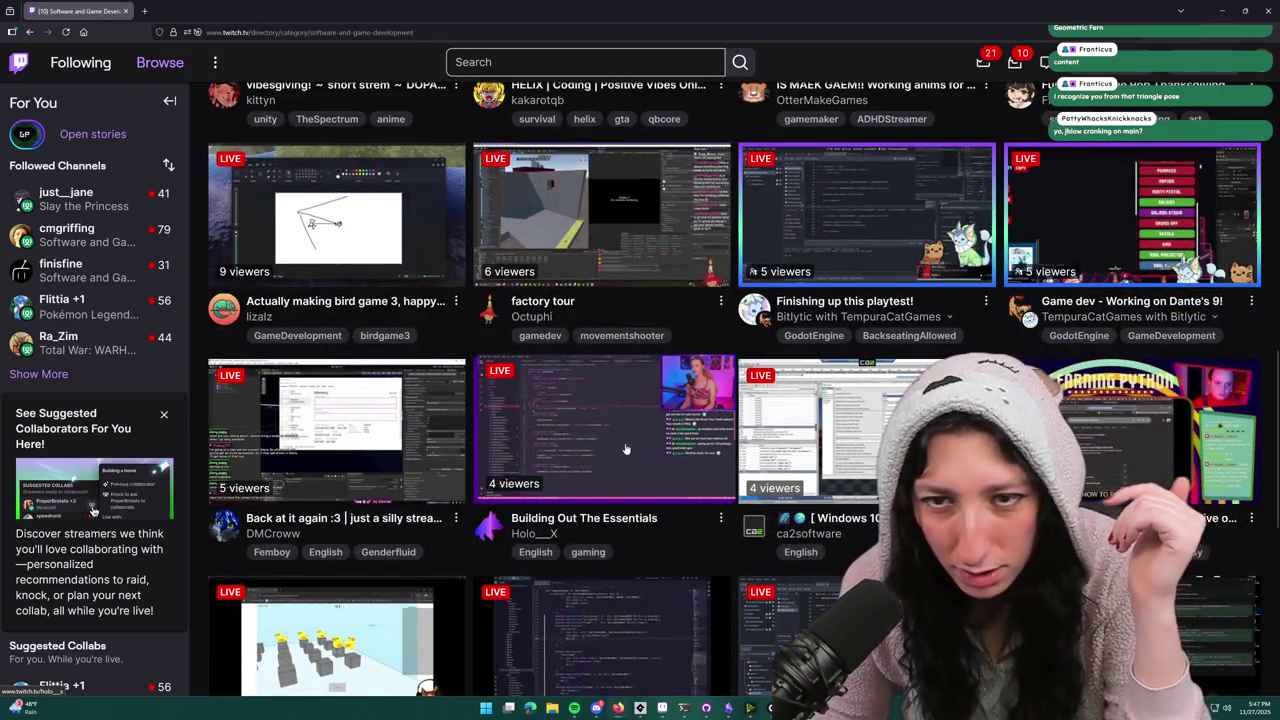
{"action": "left_click", "coordinate": [200, 10]}
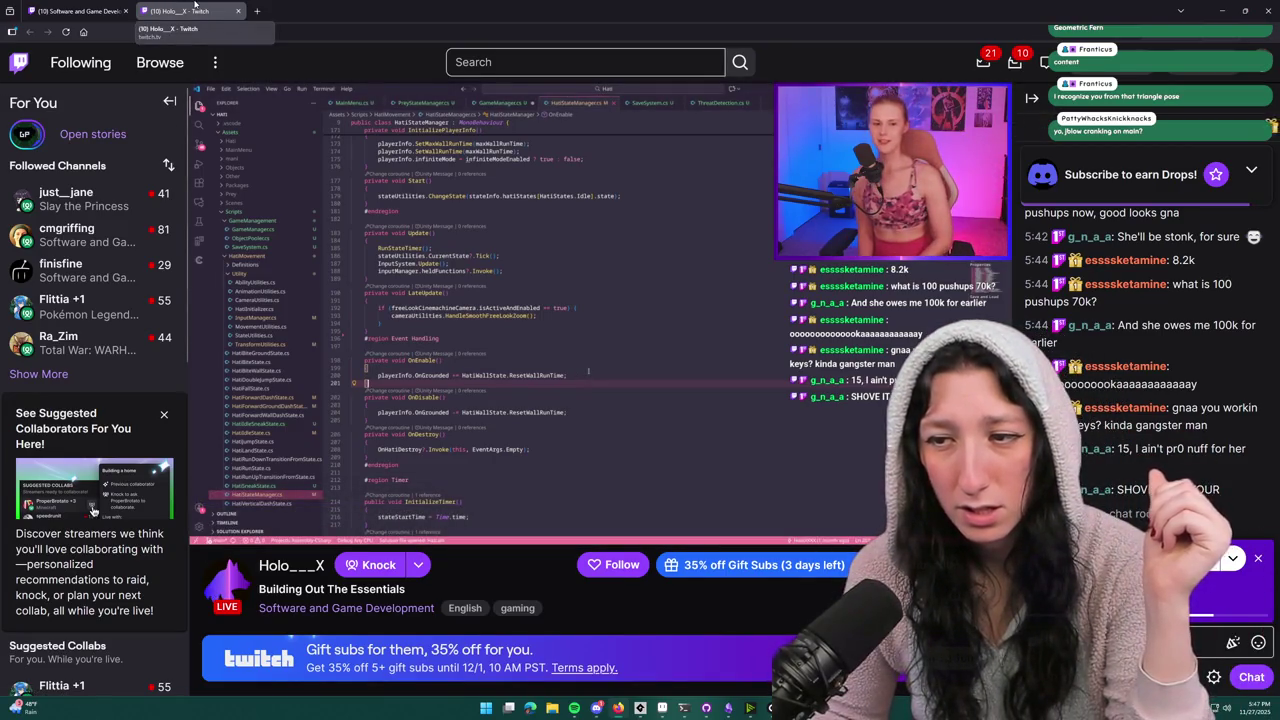
{"action": "middle_click", "coordinate": [195, 10]}
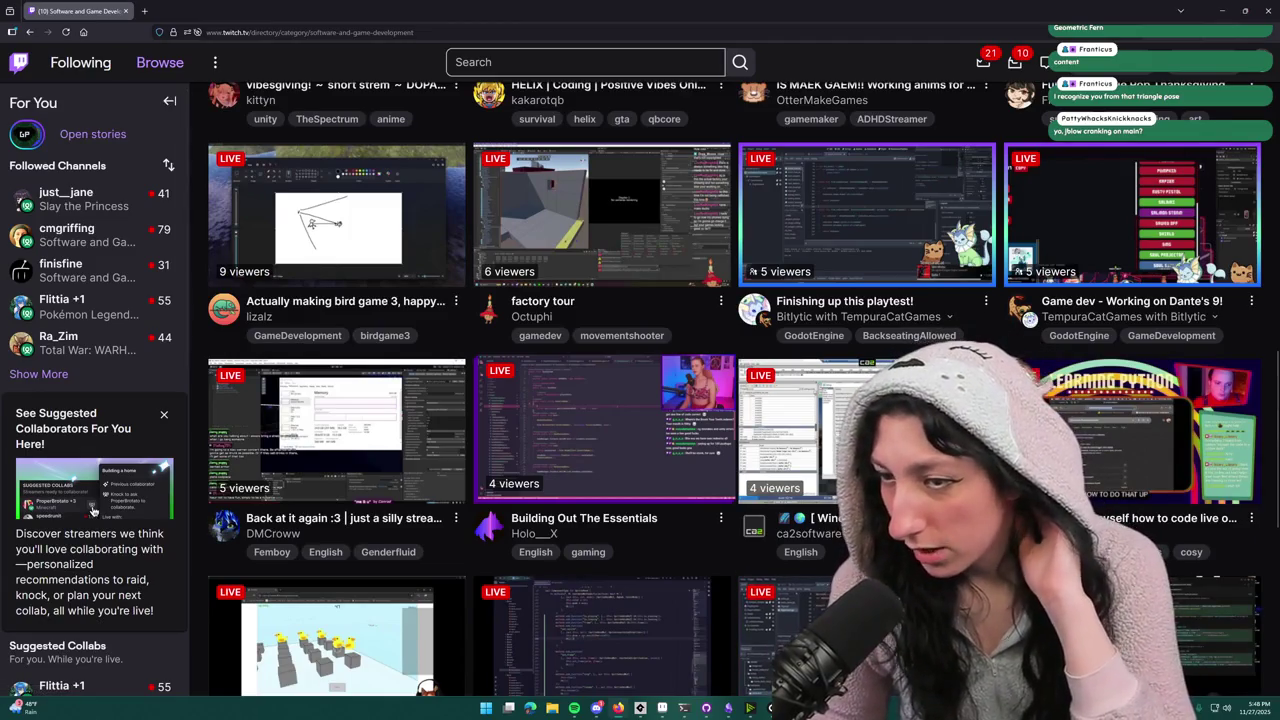
- Find and open the 'ads off, prerolls on | just chatting with extra steps' stream
{"action": "scroll", "coordinate": [838, 500], "scroll_direction": "down", "scroll_amount": 3}
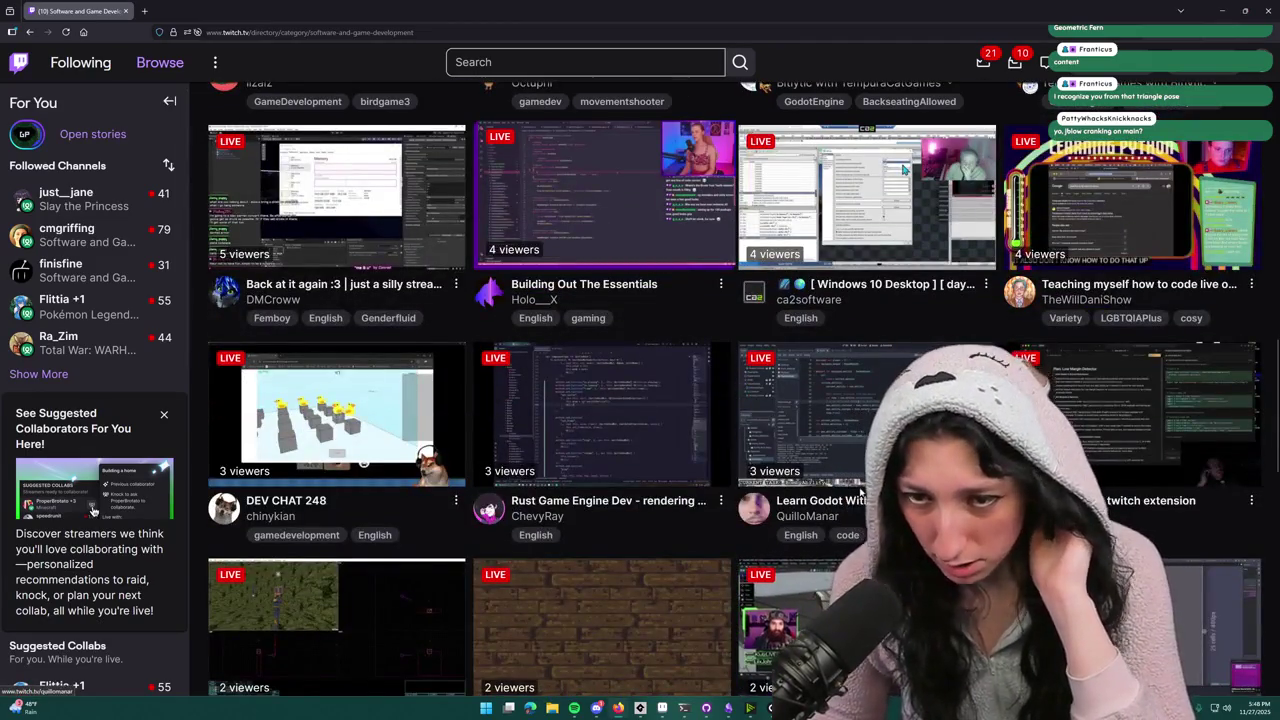
{"action": "scroll", "coordinate": [838, 500], "scroll_direction": "down", "scroll_amount": 1}
{"action": "scroll", "coordinate": [566, 374], "scroll_direction": "down", "scroll_amount": 3}
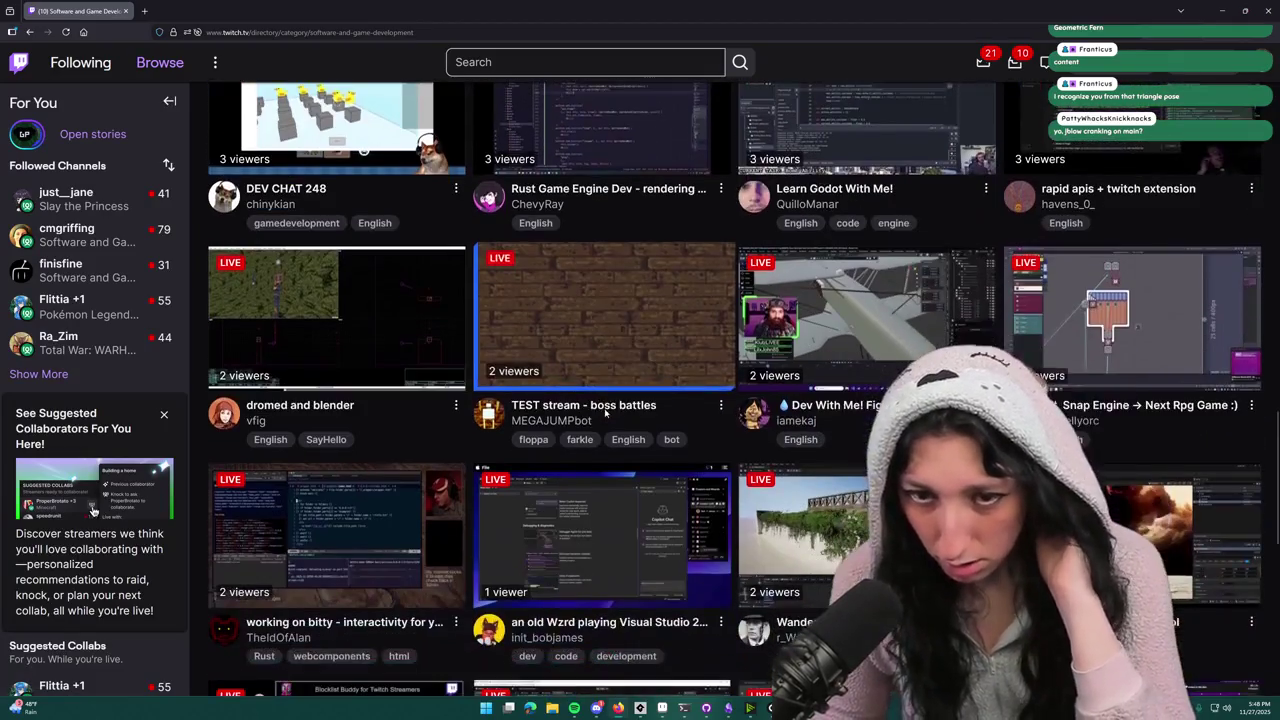
{"action": "scroll", "coordinate": [566, 374], "scroll_direction": "down", "scroll_amount": 8}
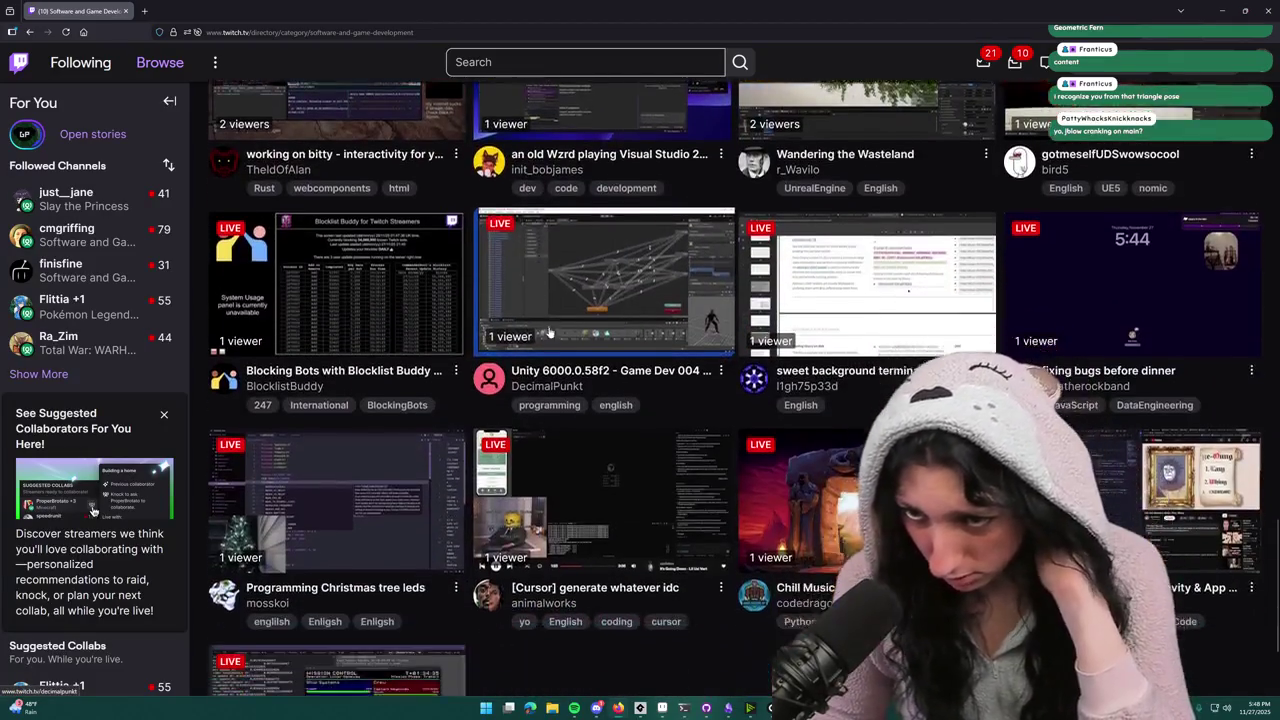
{"action": "scroll", "coordinate": [650, 340], "scroll_direction": "up", "scroll_amount": 12}
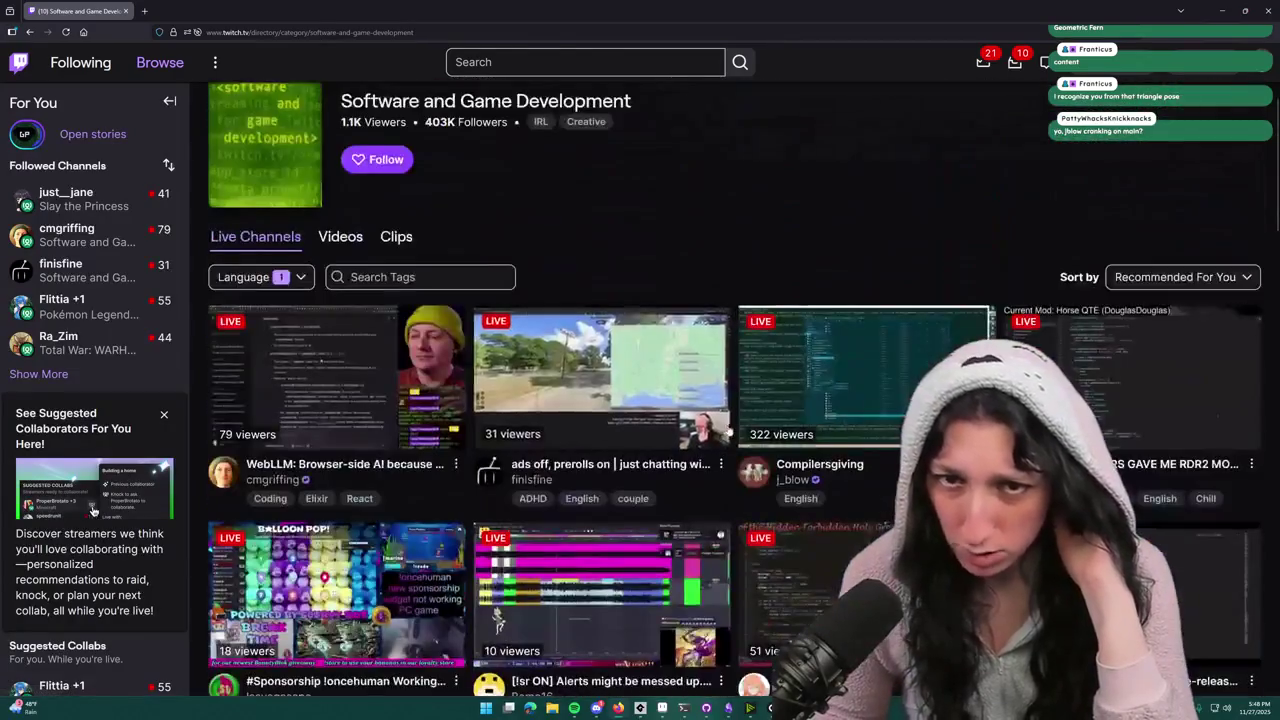
{"action": "scroll", "coordinate": [677, 274], "scroll_direction": "down", "scroll_amount": 11}
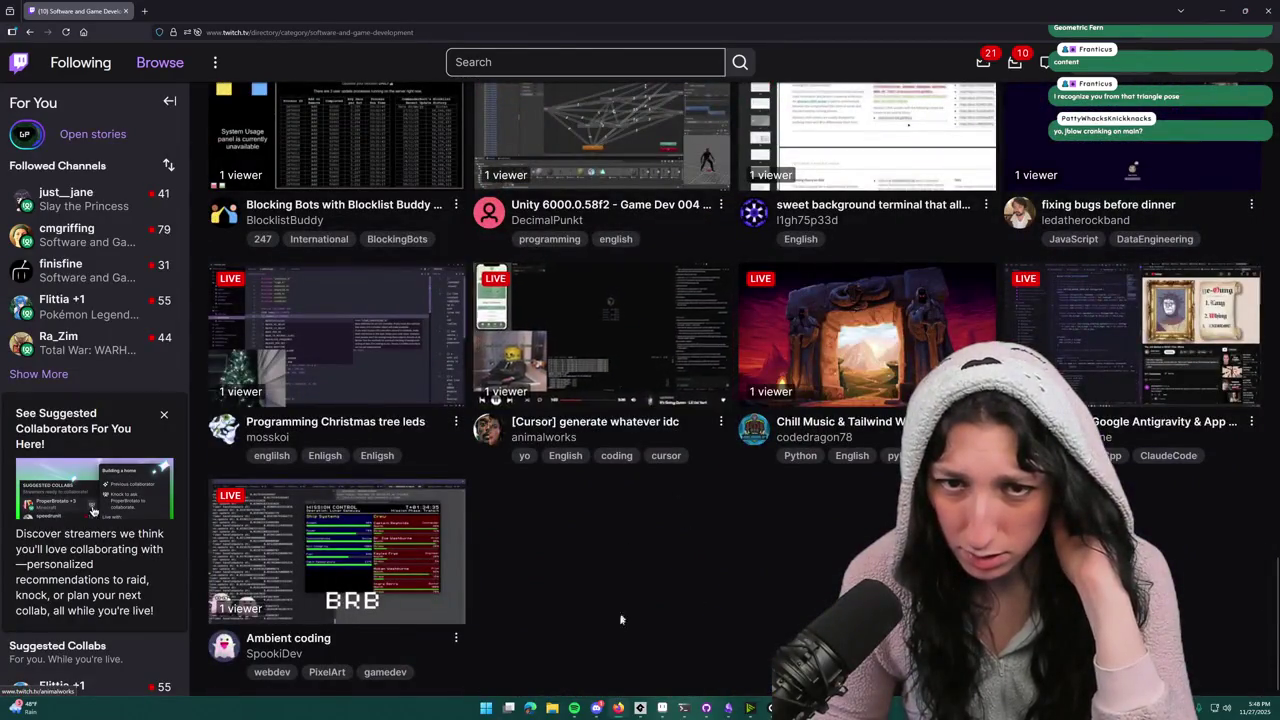
{"action": "scroll", "coordinate": [610, 337], "scroll_direction": "up", "scroll_amount": 4}
{"action": "scroll", "coordinate": [843, 320], "scroll_direction": "up", "scroll_amount": 3}
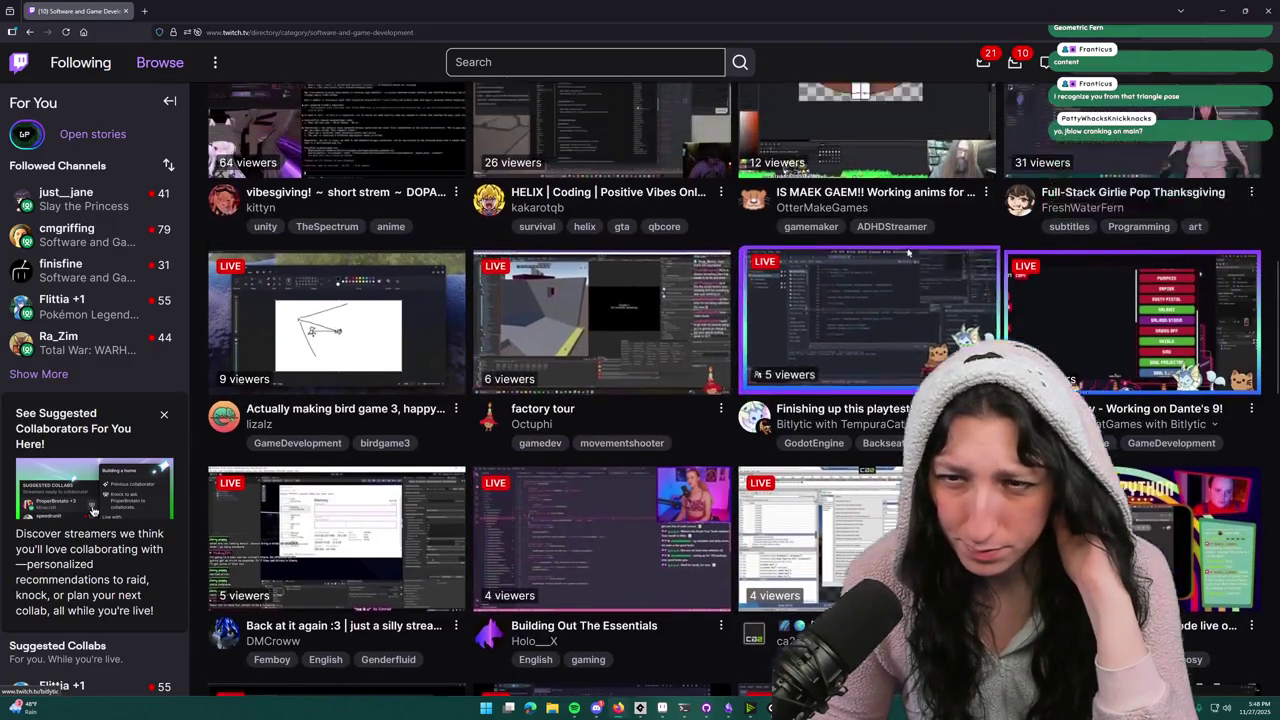
{"action": "scroll", "coordinate": [845, 320], "scroll_direction": "up", "scroll_amount": 1}
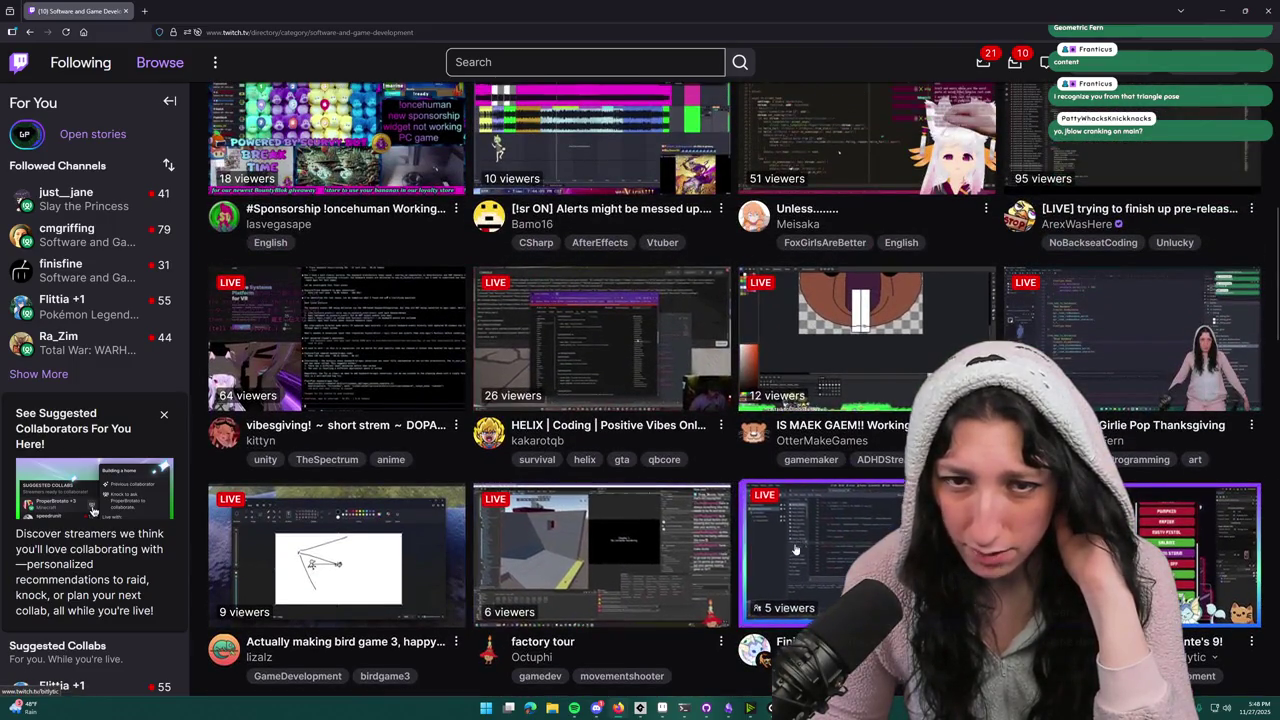
{"action": "scroll", "coordinate": [323, 513], "scroll_direction": "up", "scroll_amount": 2}
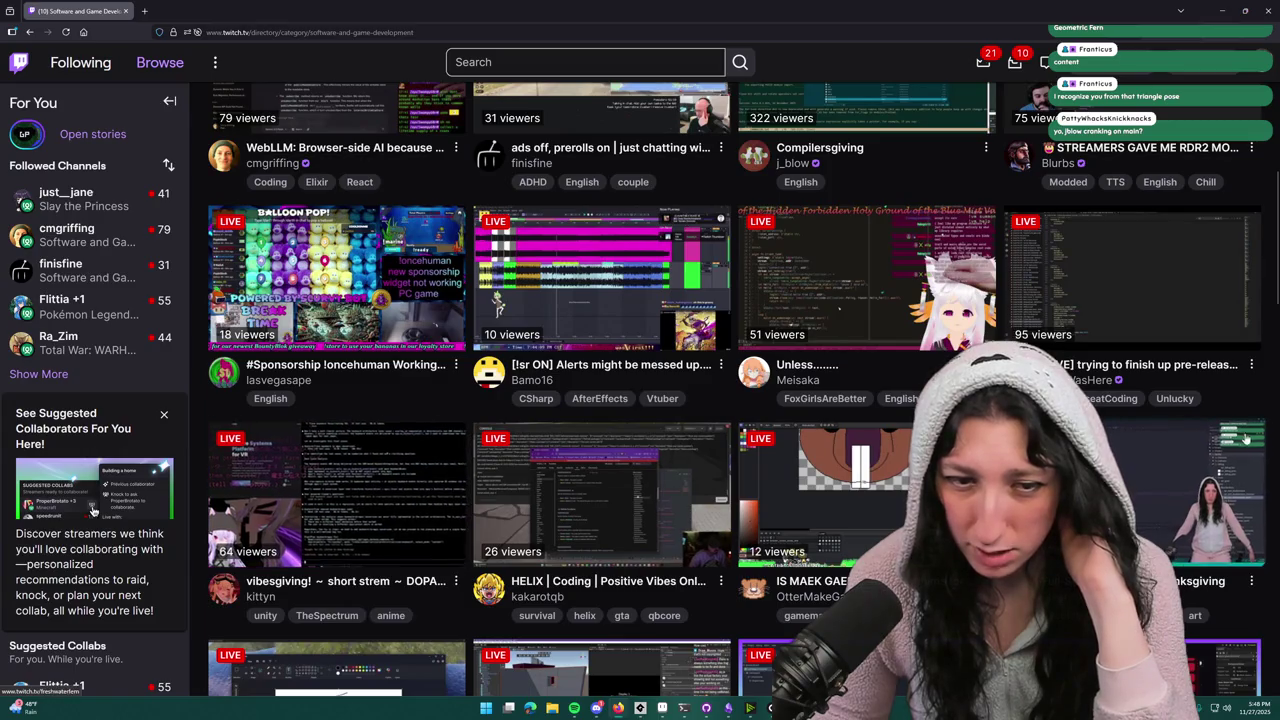
{"action": "scroll", "coordinate": [855, 455], "scroll_direction": "down", "scroll_amount": 1}
{"action": "scroll", "coordinate": [855, 455], "scroll_direction": "up", "scroll_amount": 3}
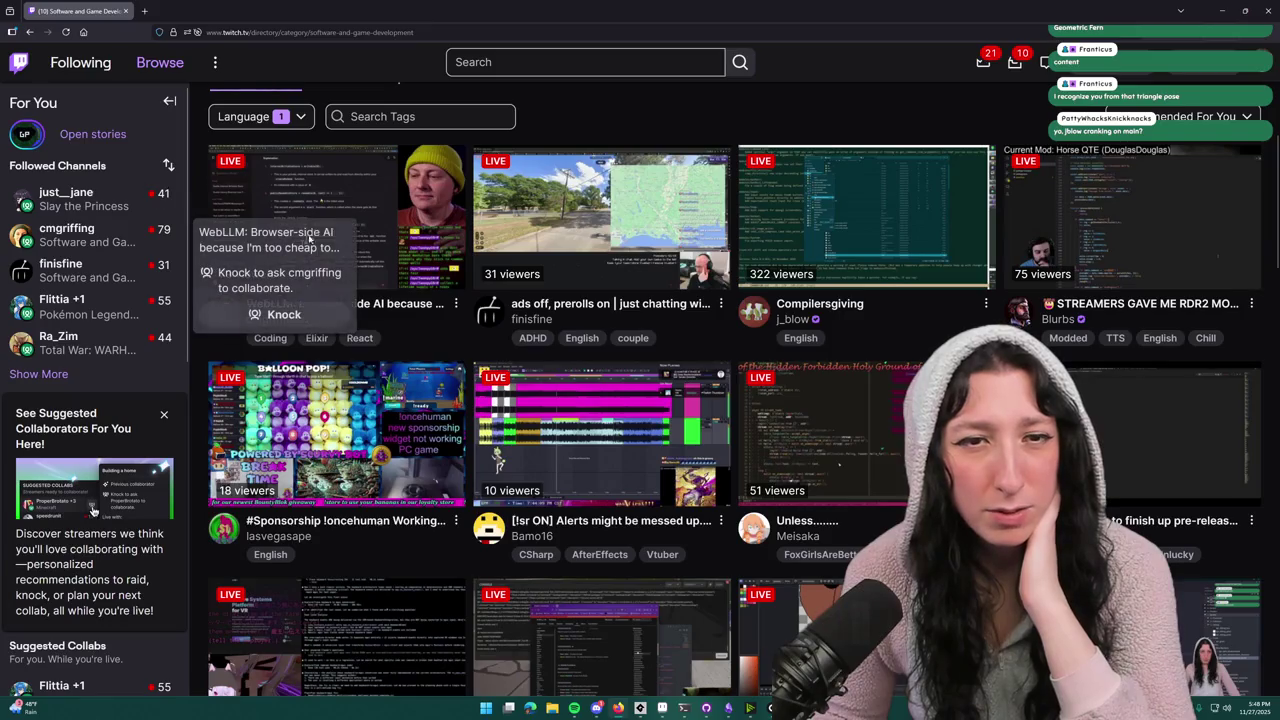
{"action": "left_click", "coordinate": [600, 215]}
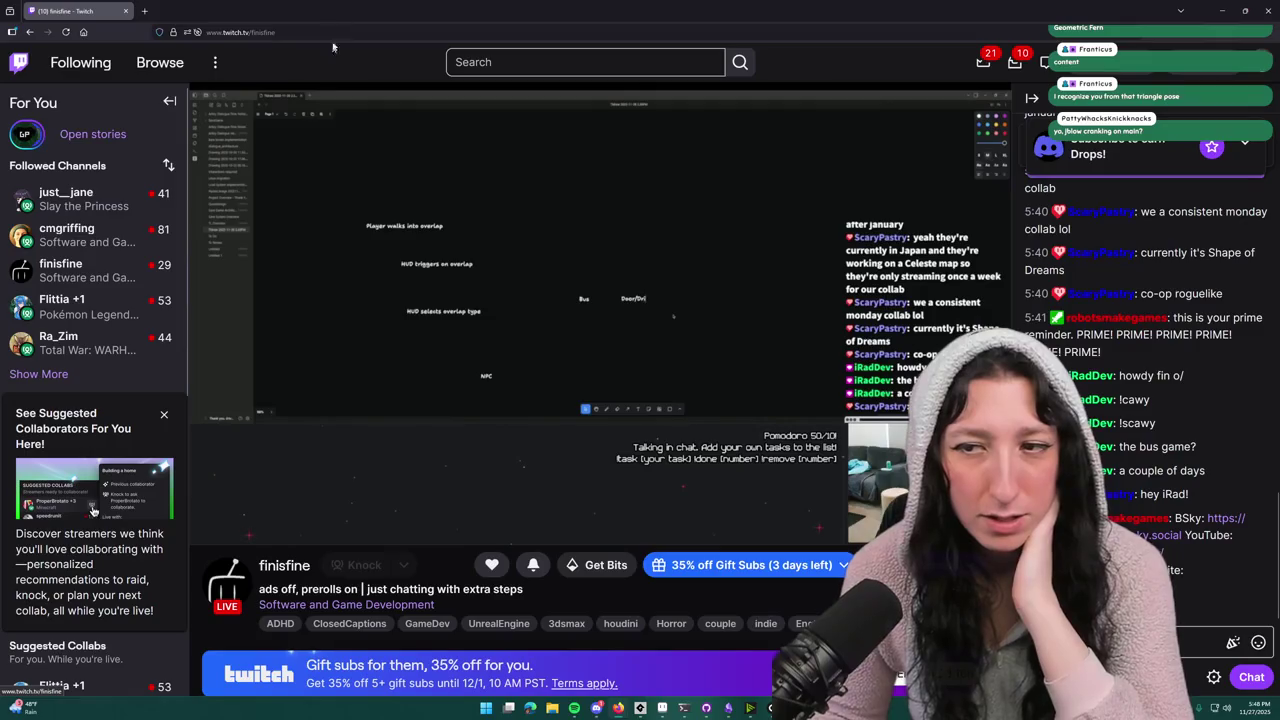
{"action": "left_click", "coordinate": [280, 32]}
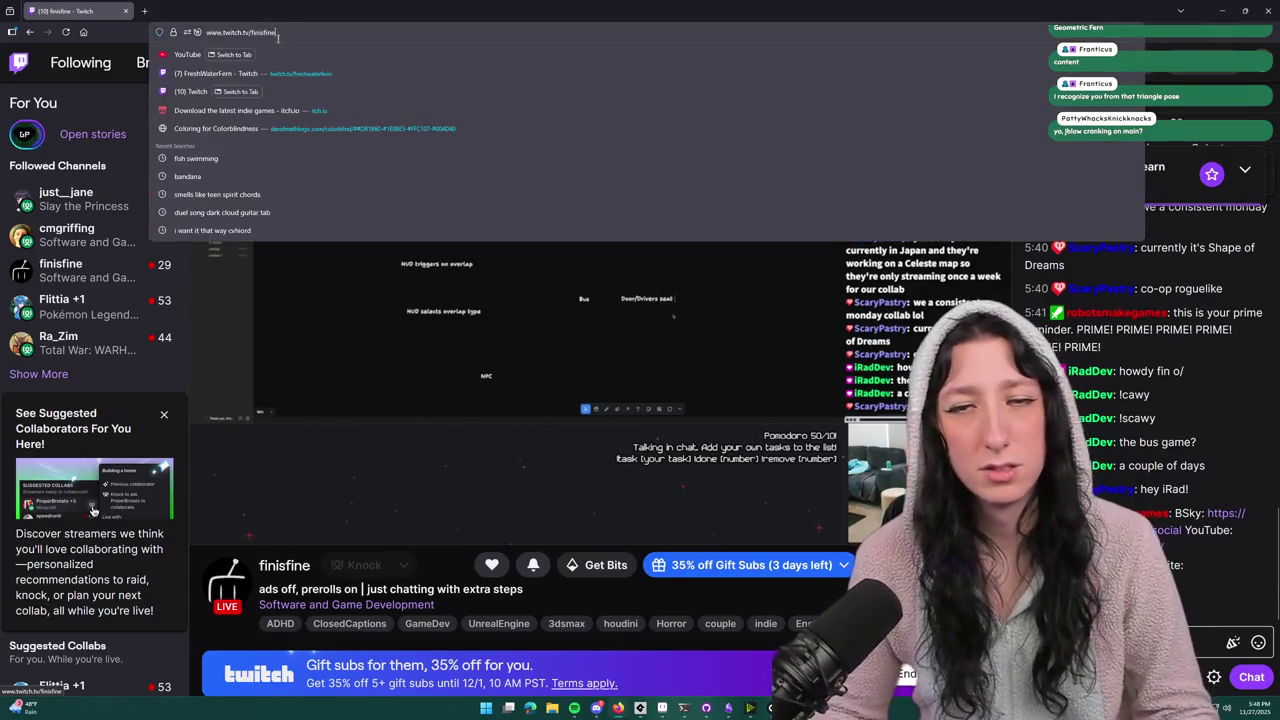
{"action": "key", "text": "alt+shift"}
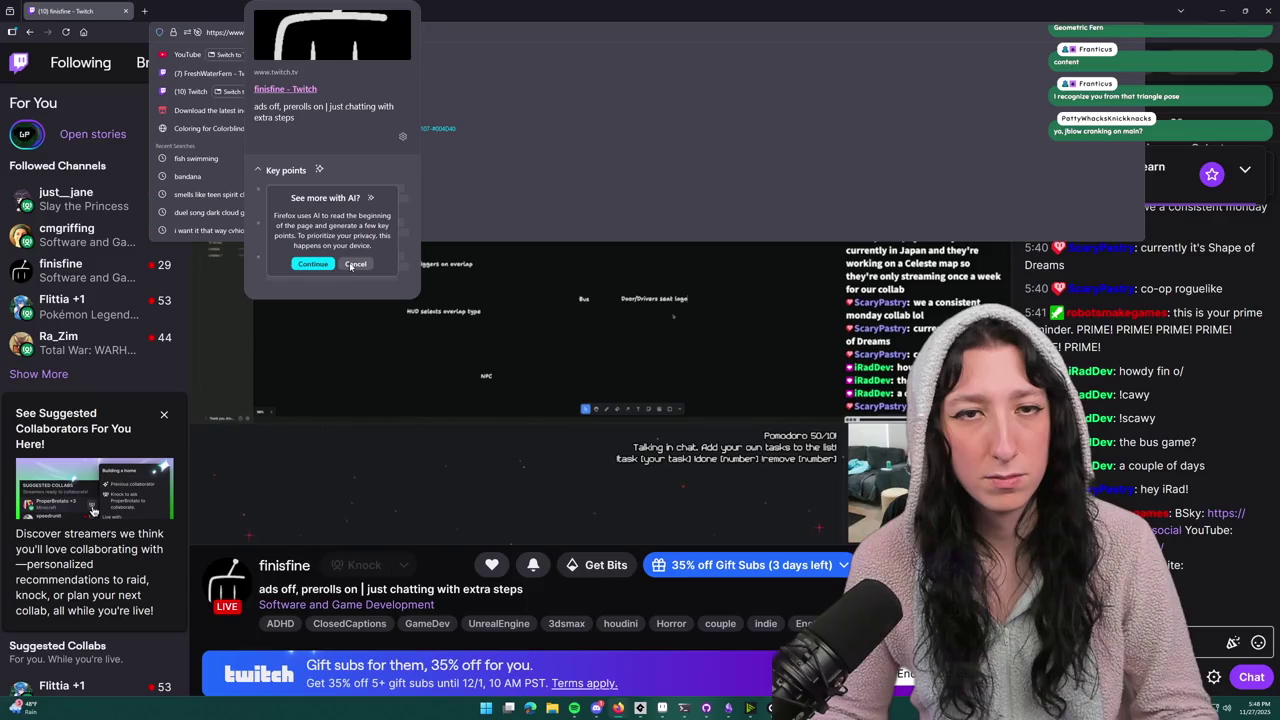
{"action": "left_click", "coordinate": [354, 264]}
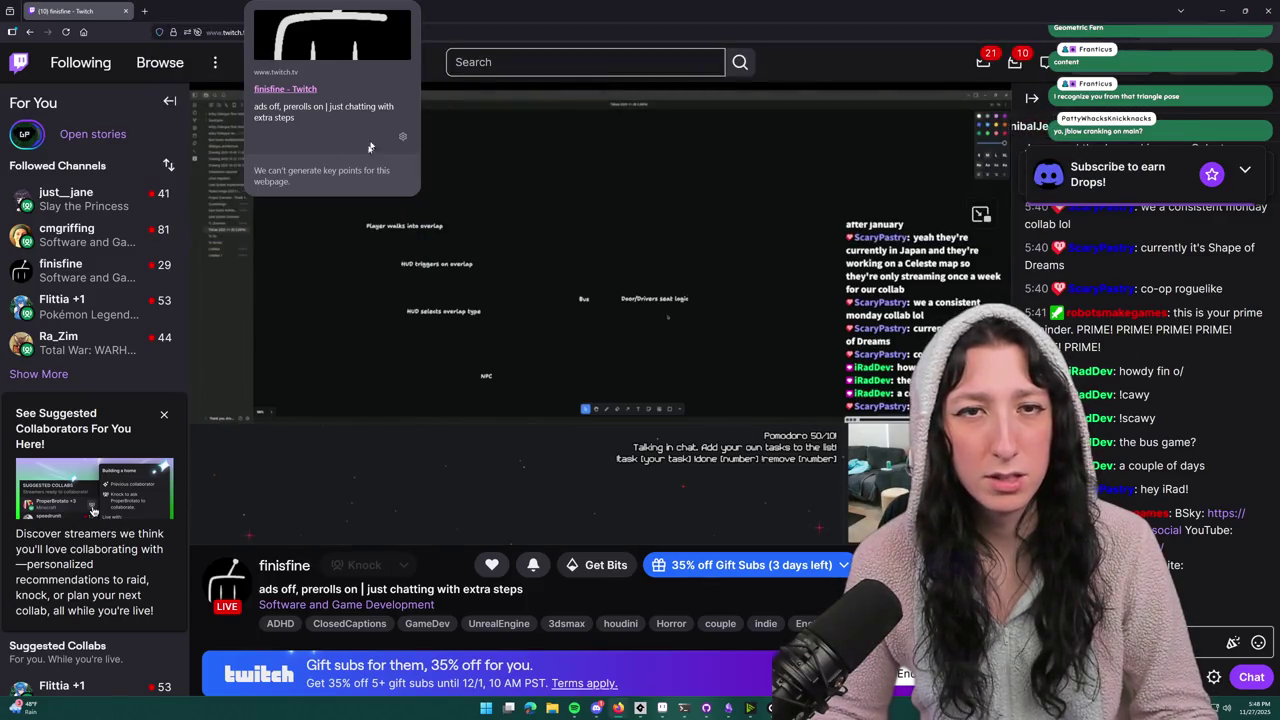
{"action": "left_click", "coordinate": [303, 33]}
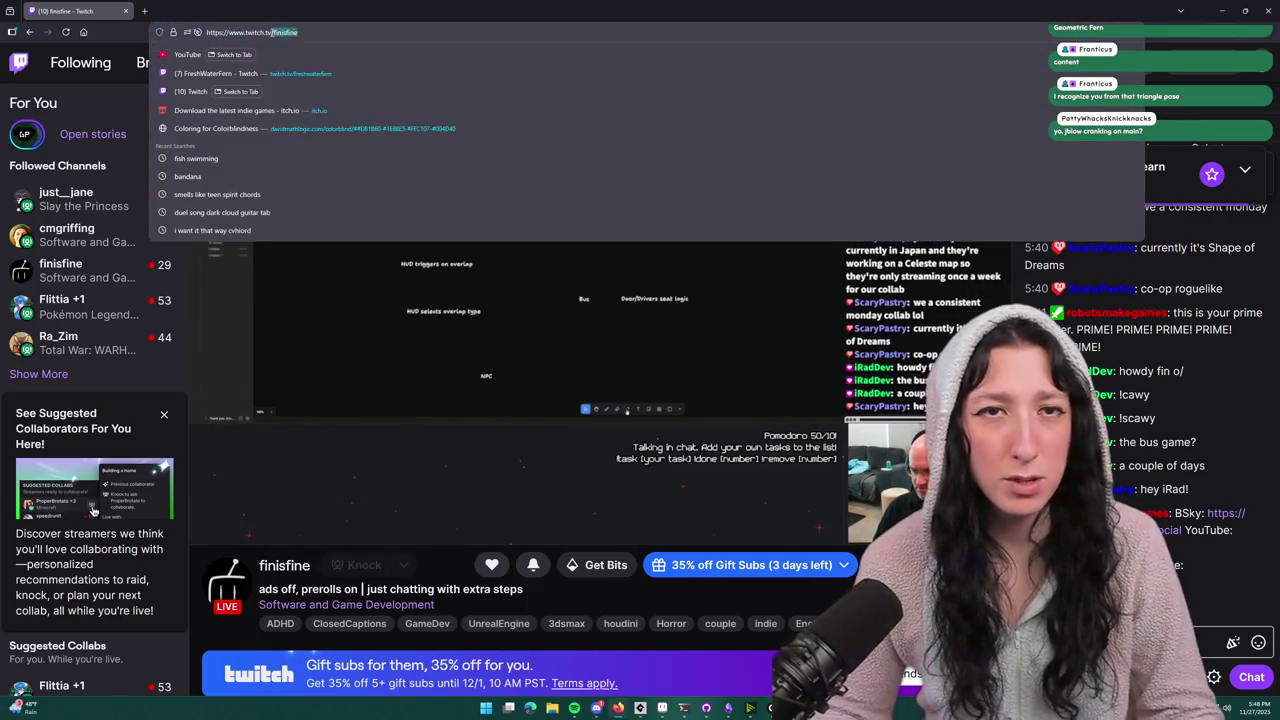
{"action": "left_click", "coordinate": [319, 451]}
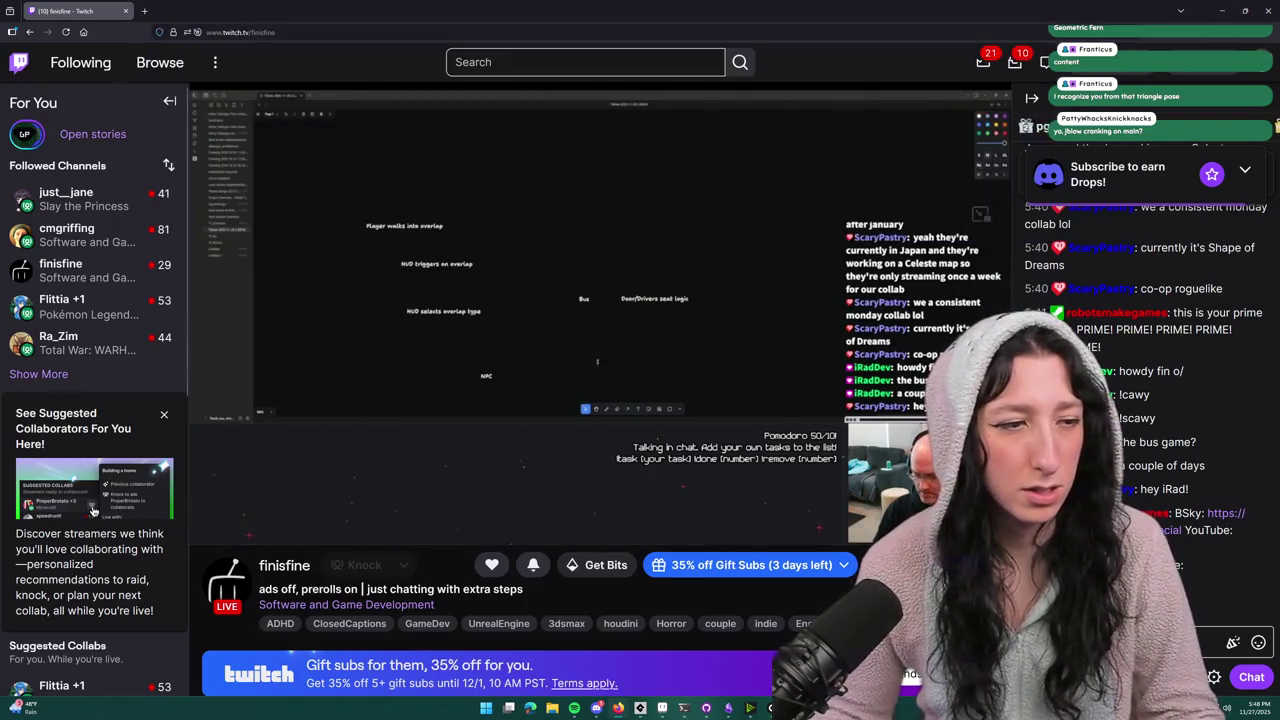